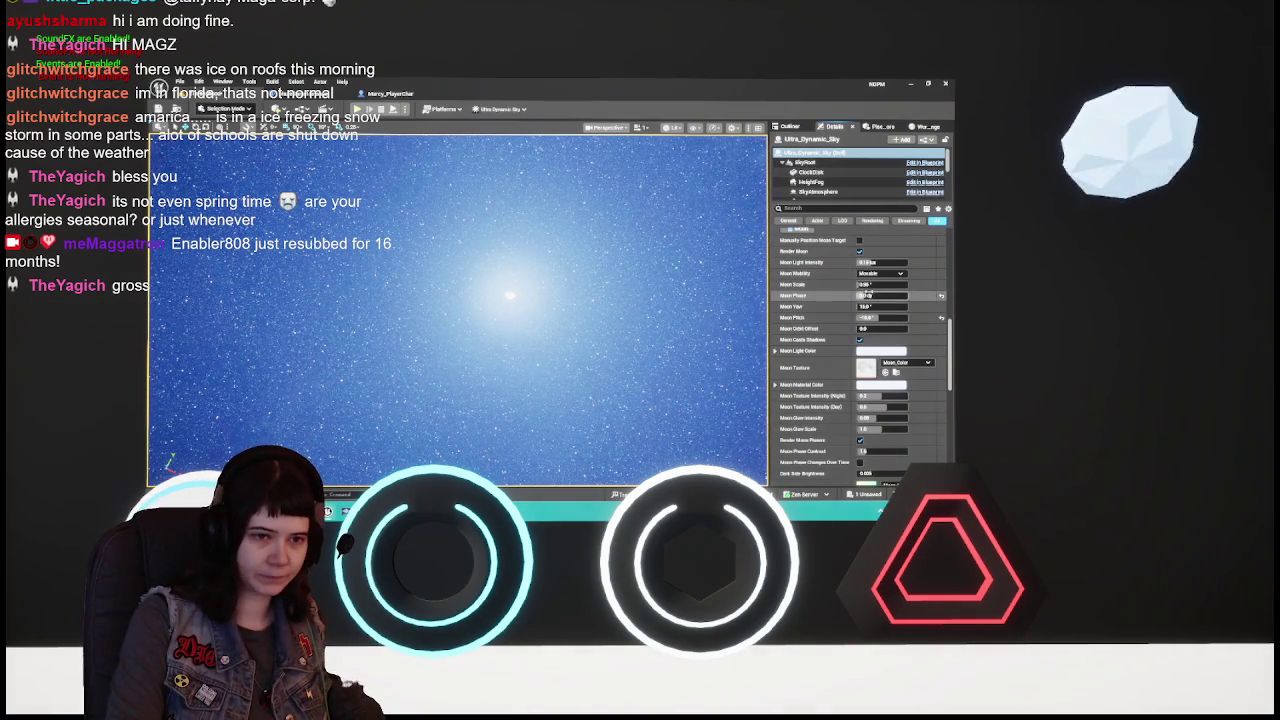
# Enter 5 in Ultra_Dynamic_Sky's Moon Phase field in Details
pyautogui.click(878, 297)
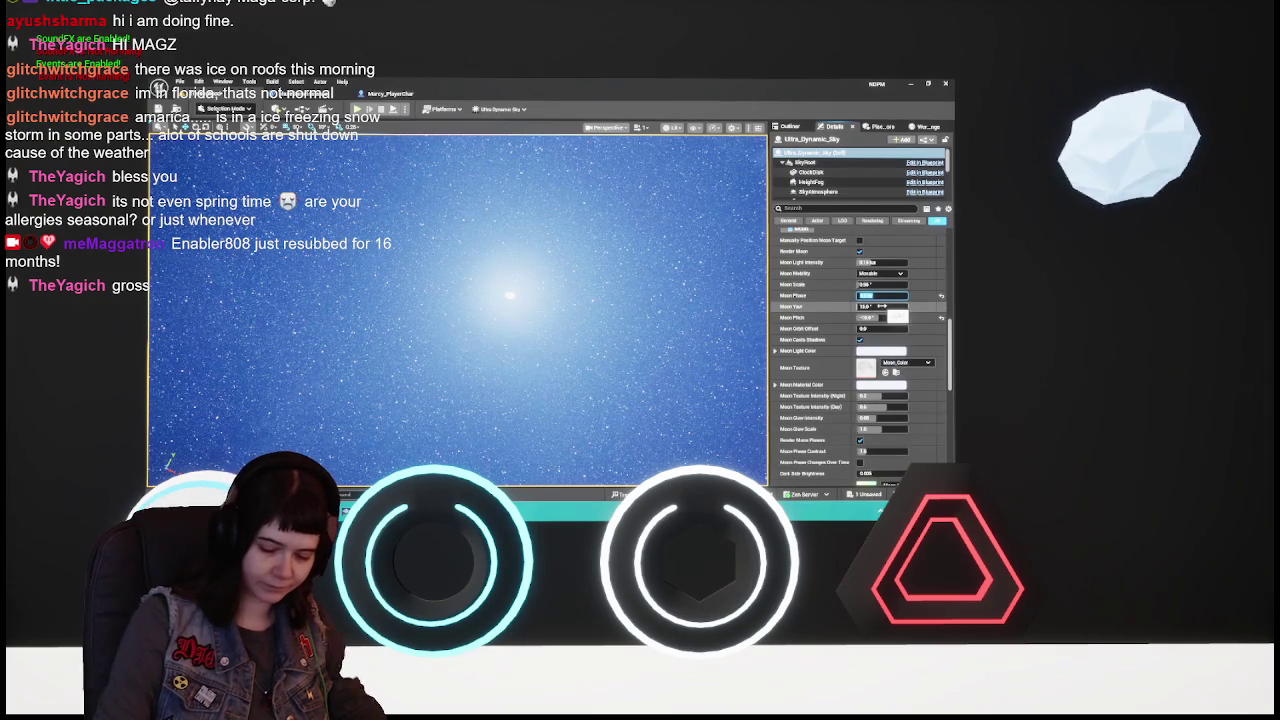
pyautogui.write('5')
pyautogui.press('Return')
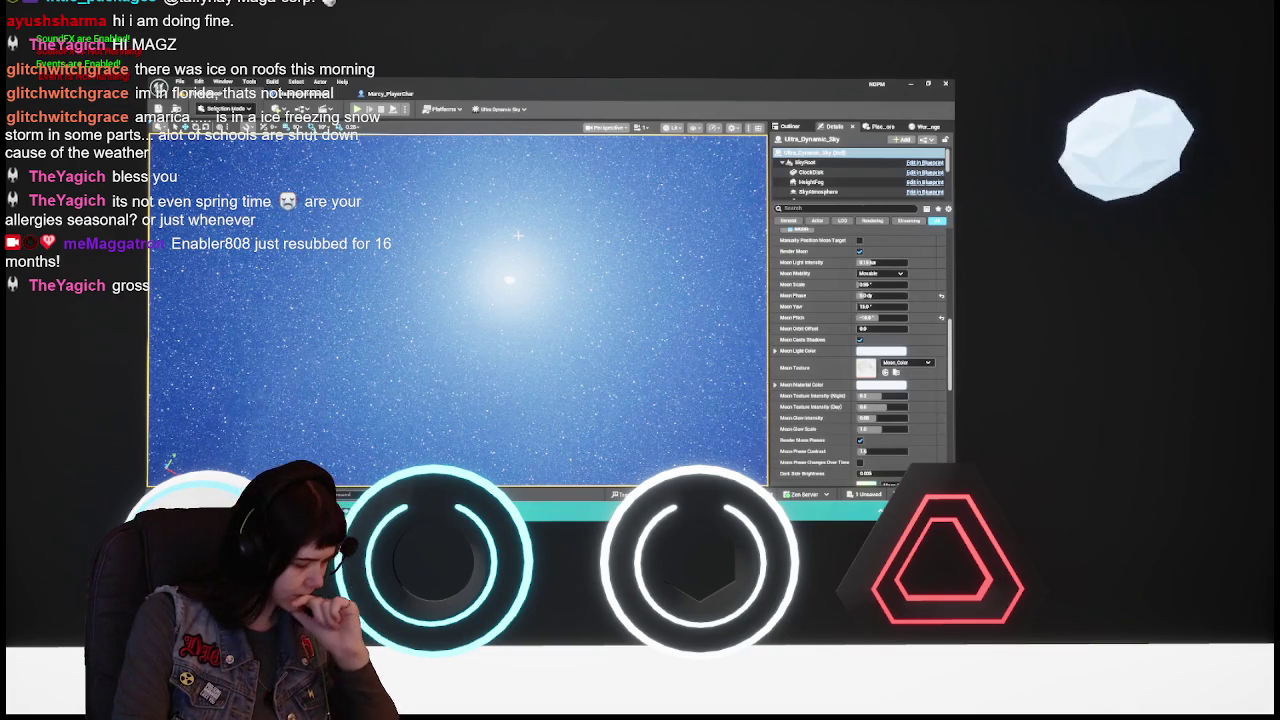
pyautogui.scroll(10, 842, 321)
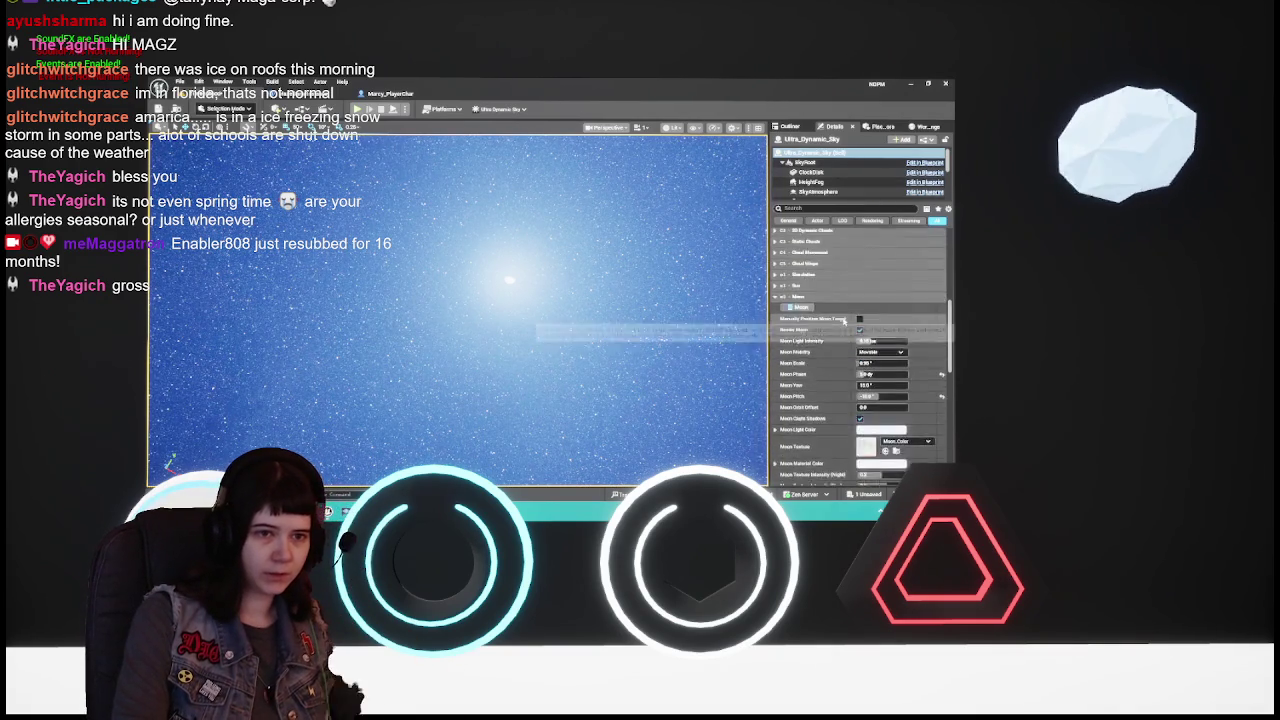
# Adjust Time Of Day, typing 9 then dragging it to 100.0 to lower the sun
pyautogui.moveTo(288, 272)
pyautogui.mouseDown()
pyautogui.moveTo(300, 300)
pyautogui.moveTo(288, 272)
pyautogui.moveTo(400, 330)
pyautogui.moveTo(423, 266)
pyautogui.moveTo(347, 459)
pyautogui.moveTo(340, 380)
pyautogui.mouseUp()
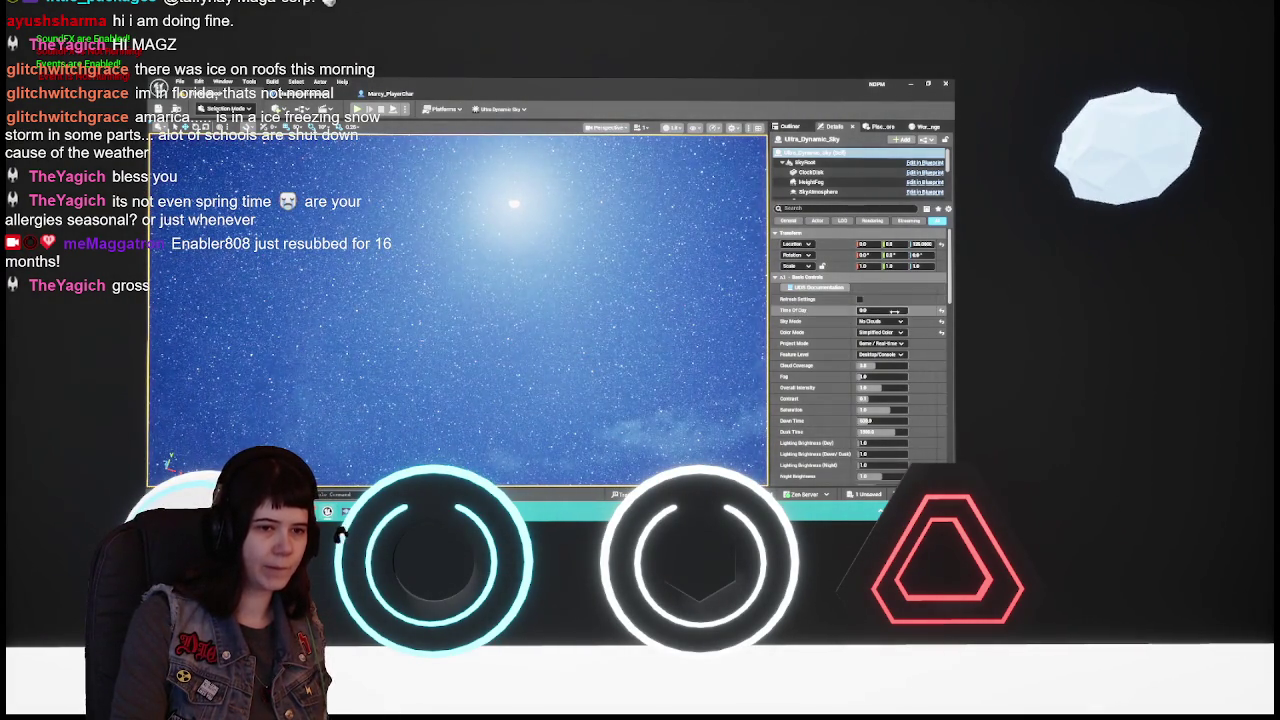
pyautogui.moveTo(885, 312); pyautogui.dragTo(925, 312)
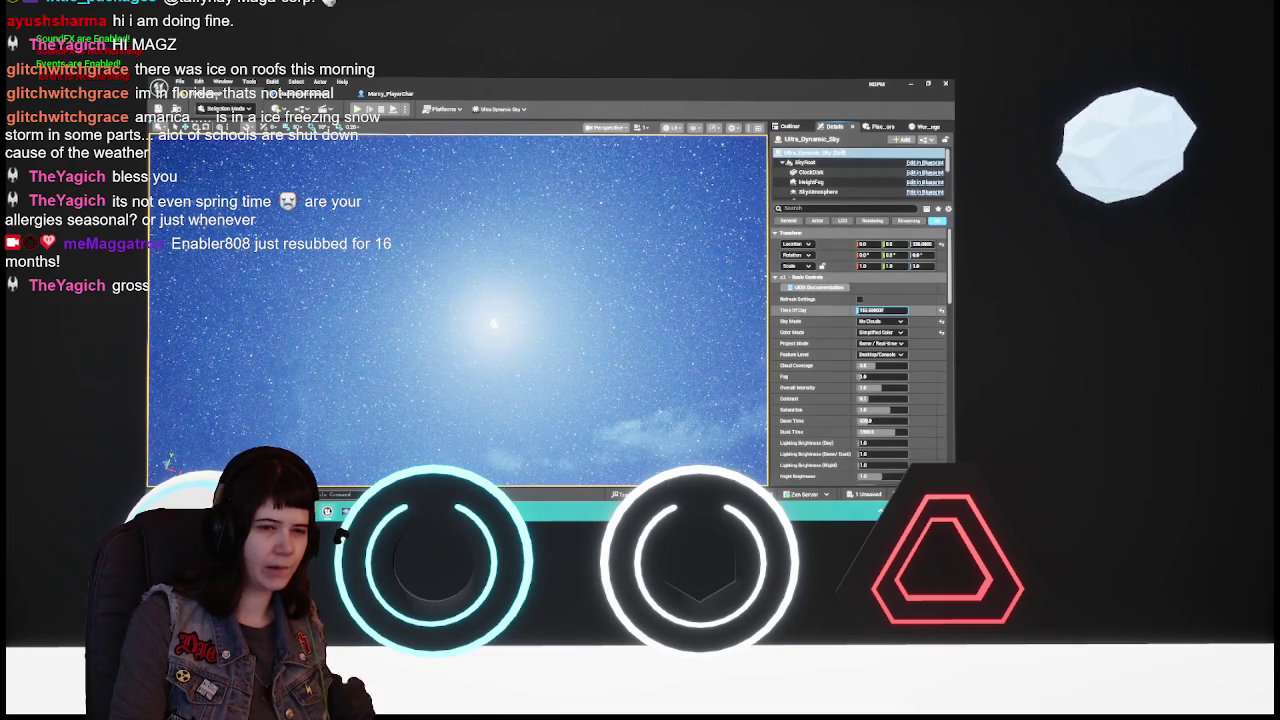
pyautogui.scroll(-4, 832, 354)
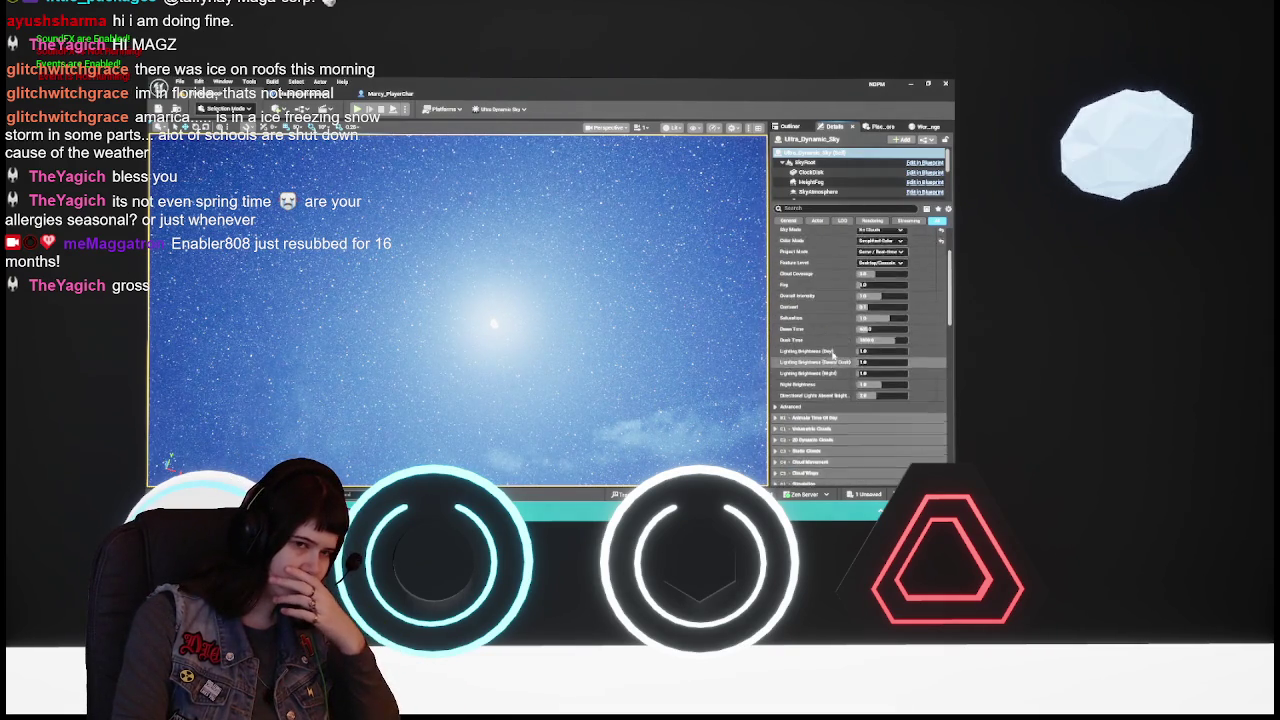
pyautogui.scroll(4, 832, 354)
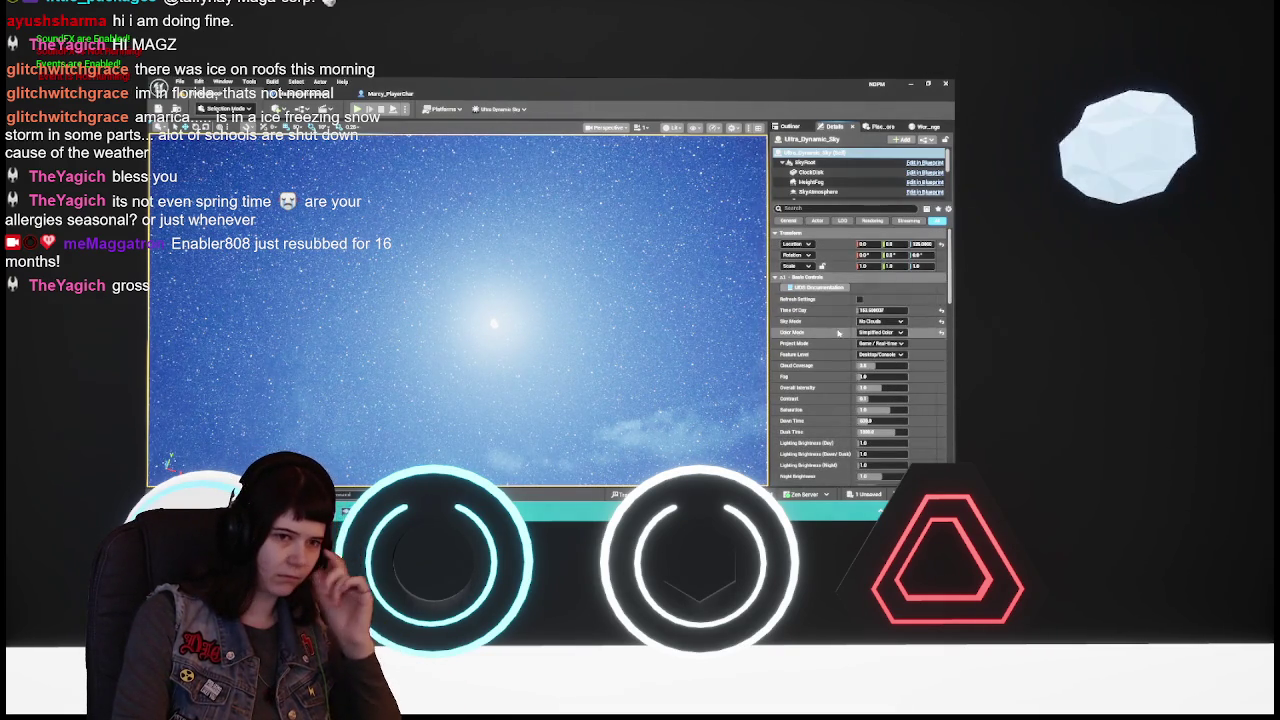
pyautogui.click(866, 311)
pyautogui.write('9')
pyautogui.press('Return')
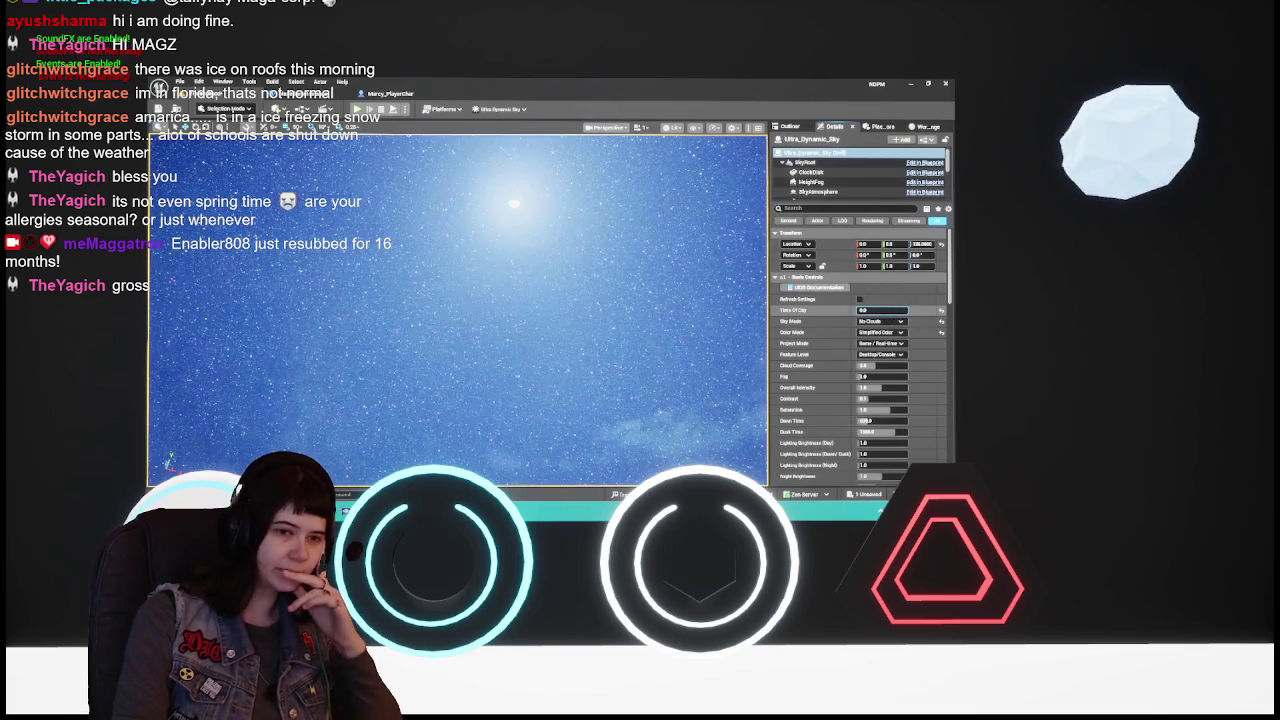
pyautogui.moveTo(876, 310)
pyautogui.mouseDown()
pyautogui.moveTo(928, 310)
pyautogui.moveTo(880, 311)
pyautogui.mouseUp()
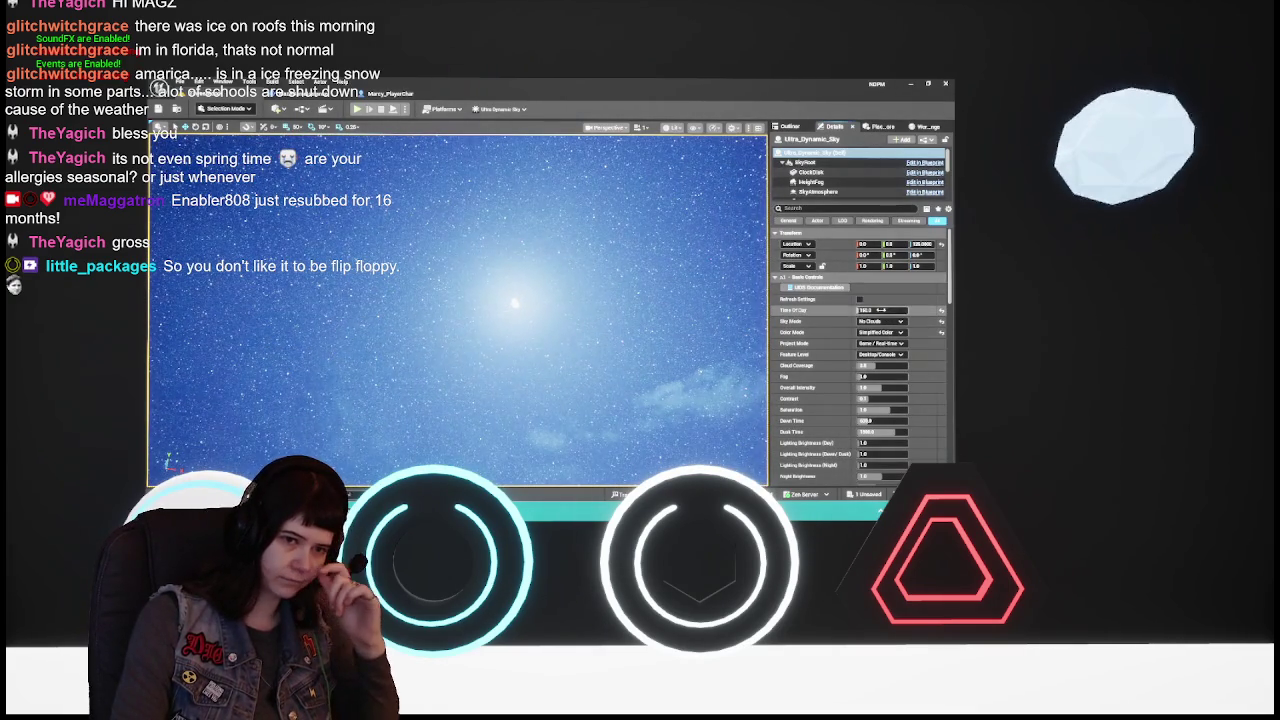
# Drag Time Of Day to 200 and fly the view across the lit maze walls
pyautogui.moveTo(880, 311); pyautogui.dragTo(884, 311)
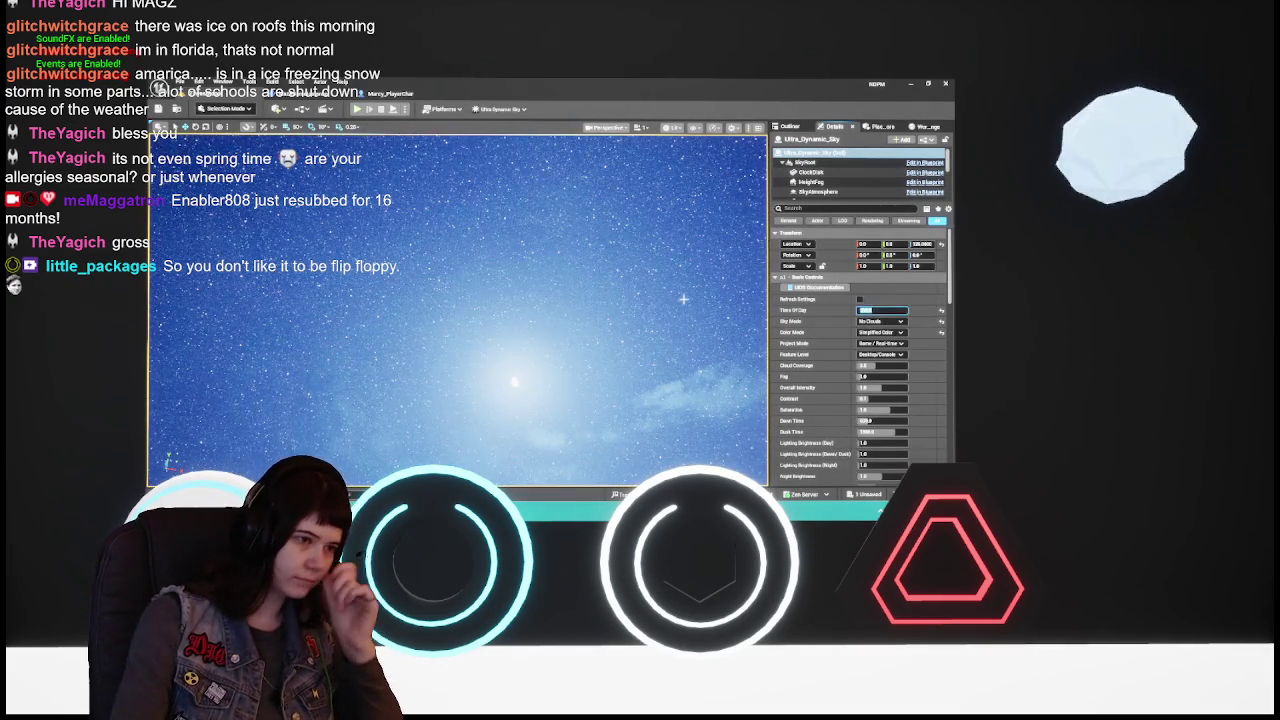
pyautogui.moveTo(404, 347)
pyautogui.mouseDown()
pyautogui.moveTo(404, 260)
pyautogui.moveTo(400, 310)
pyautogui.moveTo(404, 300)
pyautogui.mouseUp()
pyautogui.scroll(-15, 827, 392)
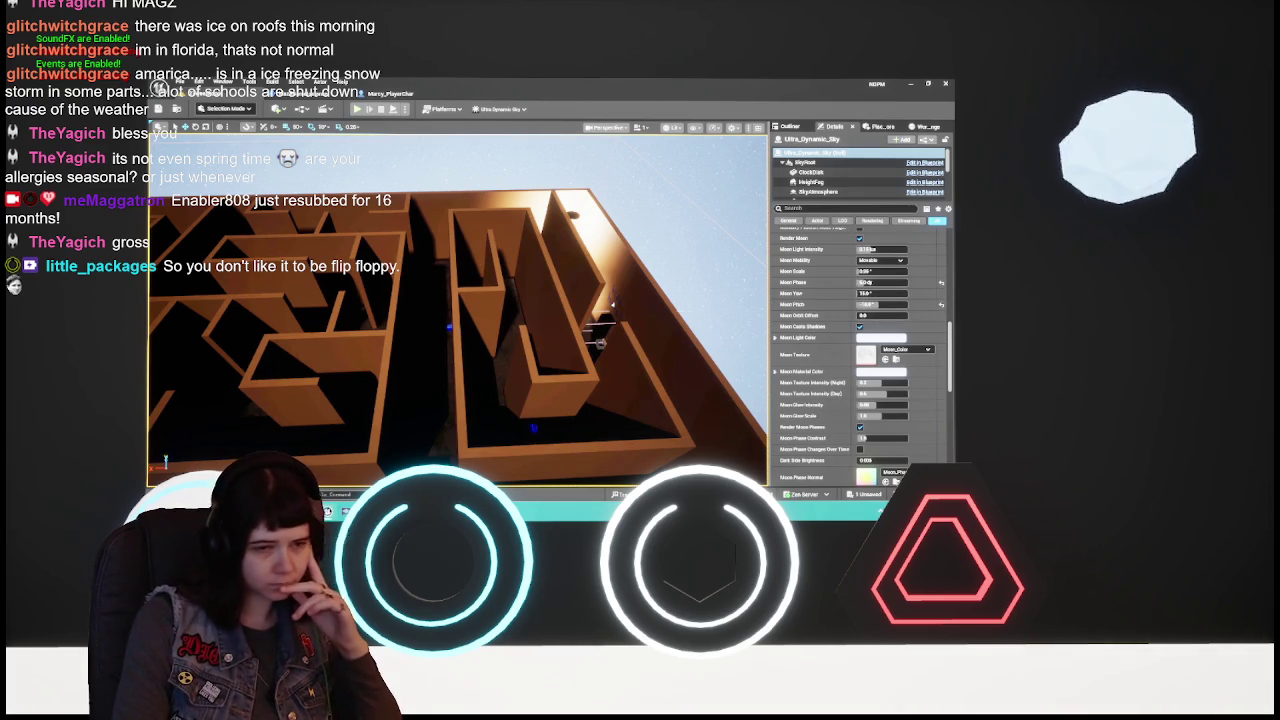
pyautogui.moveTo(675, 312)
pyautogui.mouseDown()
pyautogui.moveTo(640, 315)
pyautogui.moveTo(648, 250)
pyautogui.moveTo(665, 240)
pyautogui.mouseUp()
pyautogui.scroll(15, 815, 370)
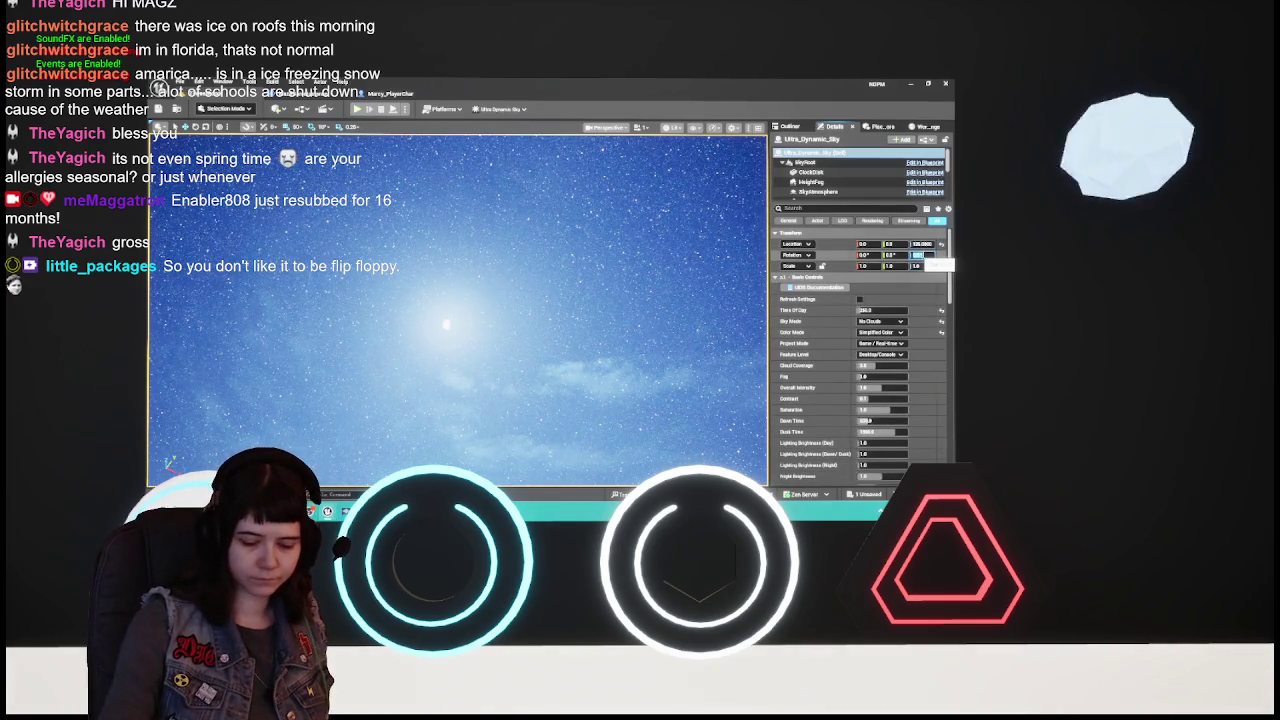
pyautogui.press('Return')
# Review the orange-lit maze and starry sky, then enter 0 for the sky's yaw rotation
pyautogui.moveTo(615, 160)
pyautogui.mouseDown()
pyautogui.moveTo(620, 201)
pyautogui.moveTo(575, 245)
pyautogui.moveTo(568, 200)
pyautogui.moveTo(568, 328)
pyautogui.mouseUp()
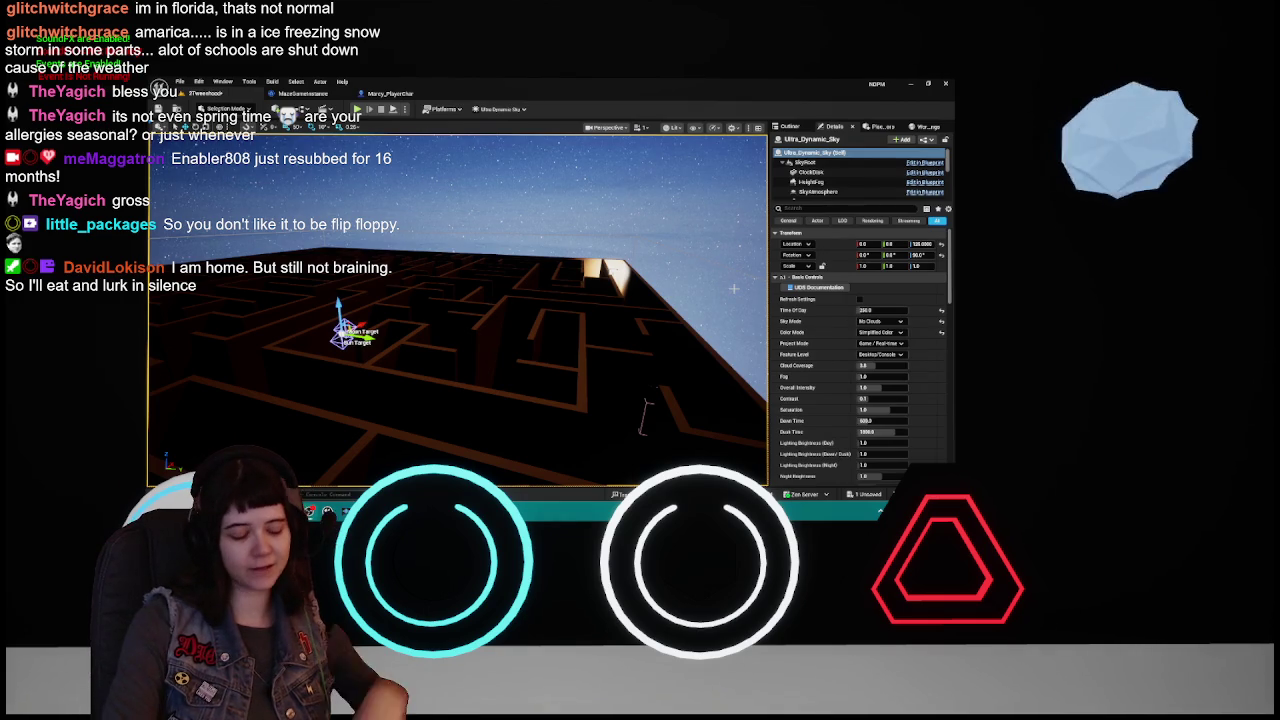
pyautogui.moveTo(581, 300)
pyautogui.mouseDown()
pyautogui.moveTo(585, 232)
pyautogui.moveTo(580, 320)
pyautogui.moveTo(545, 360)
pyautogui.moveTo(621, 315)
pyautogui.mouseUp()
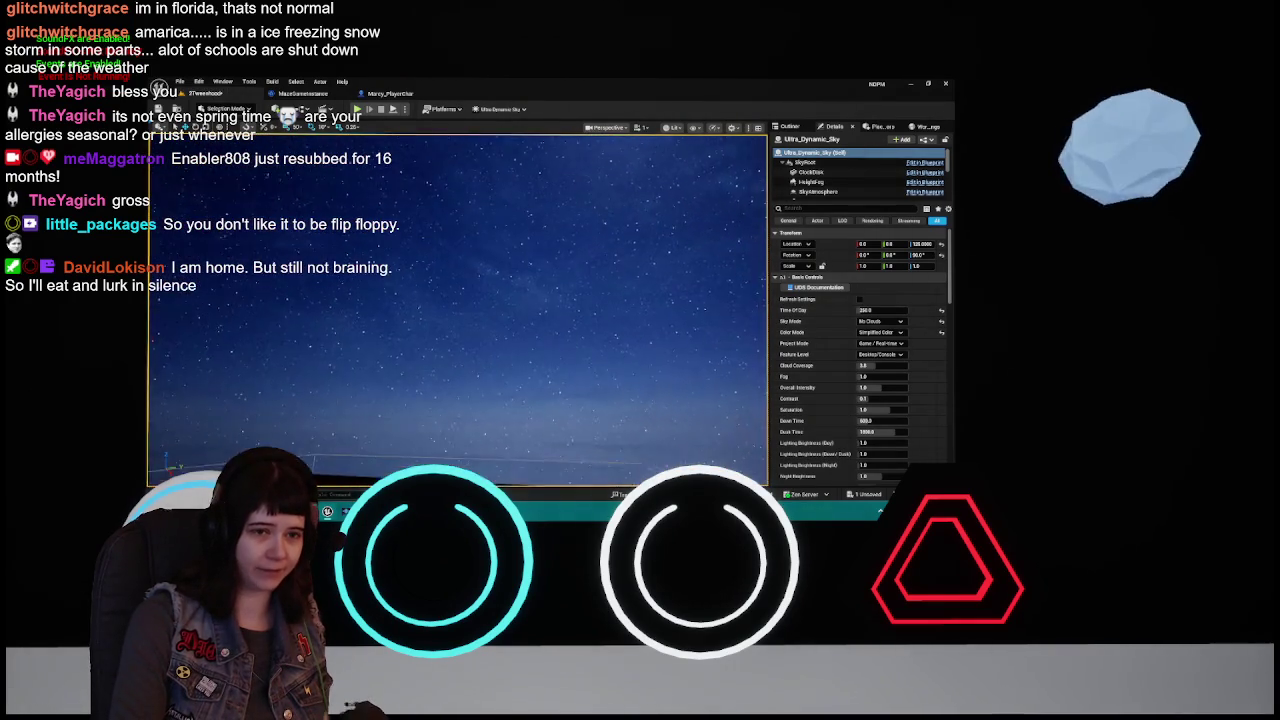
pyautogui.write('0')
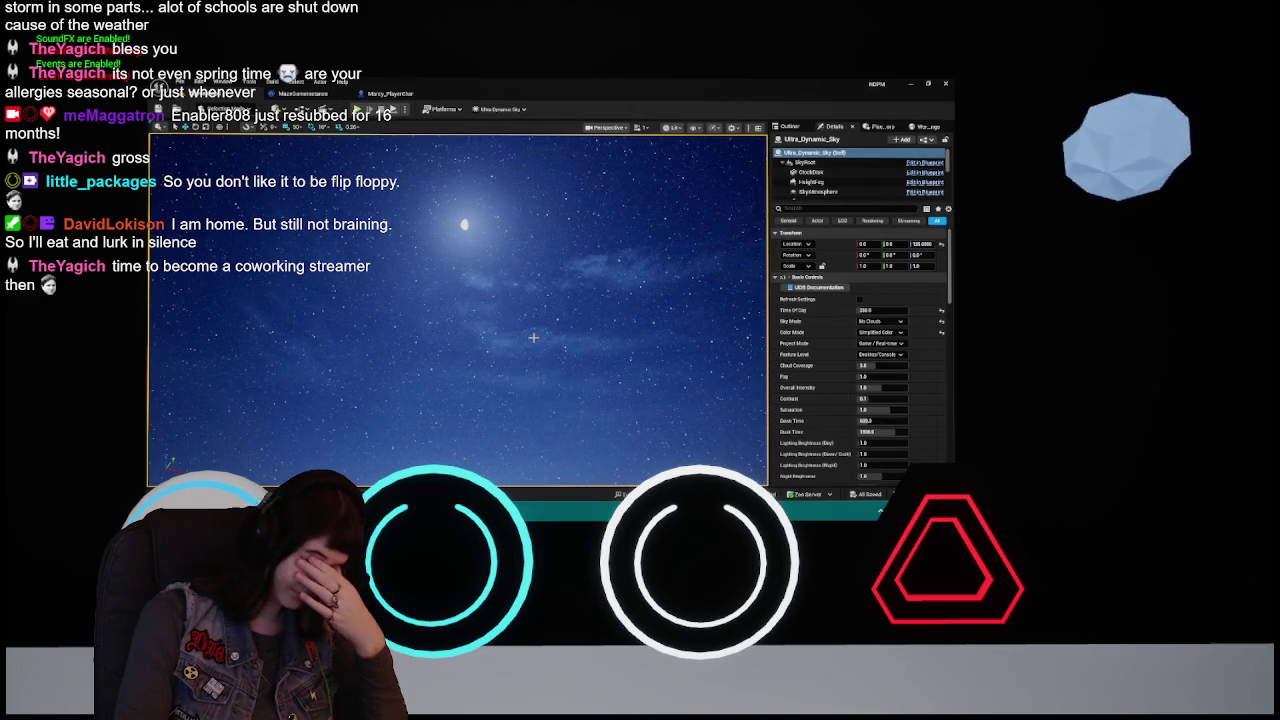
# Select Ultra_Dynamic_Sky in the Outliner, collapse CeilingLights, and check its Details properties
pyautogui.click(797, 131)
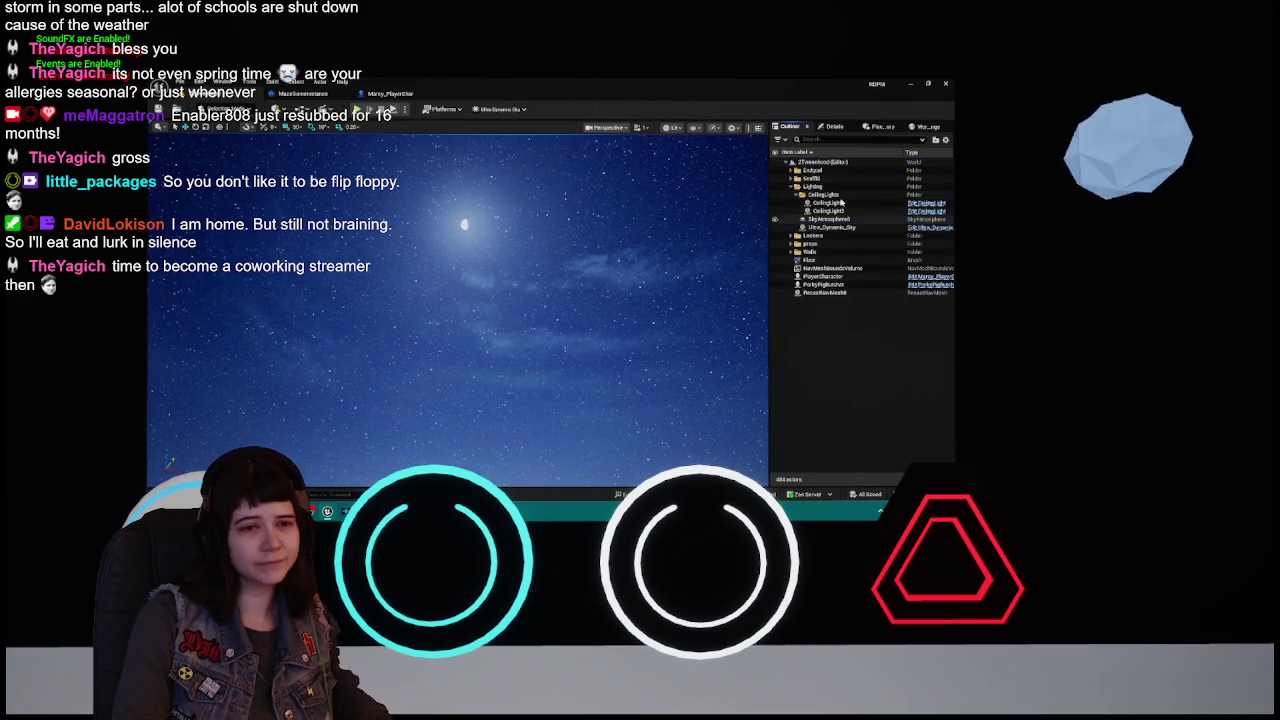
pyautogui.click(834, 126)
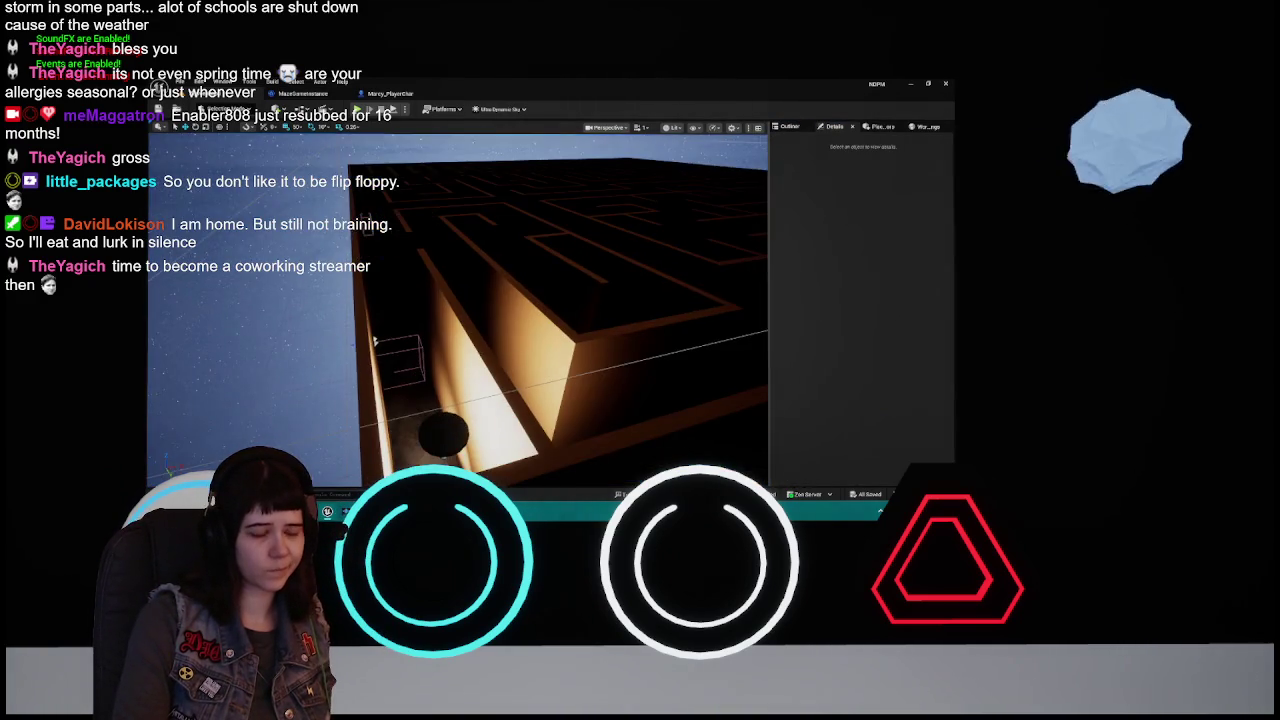
pyautogui.click(789, 127)
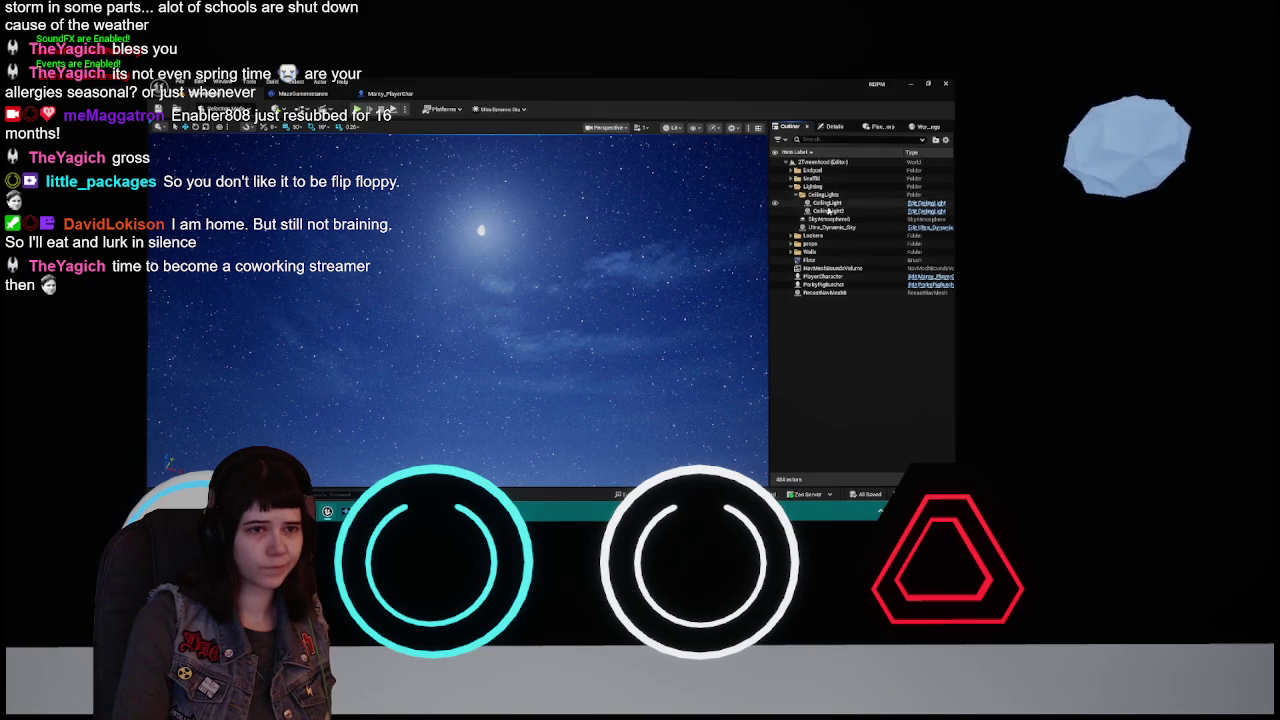
pyautogui.click(830, 227)
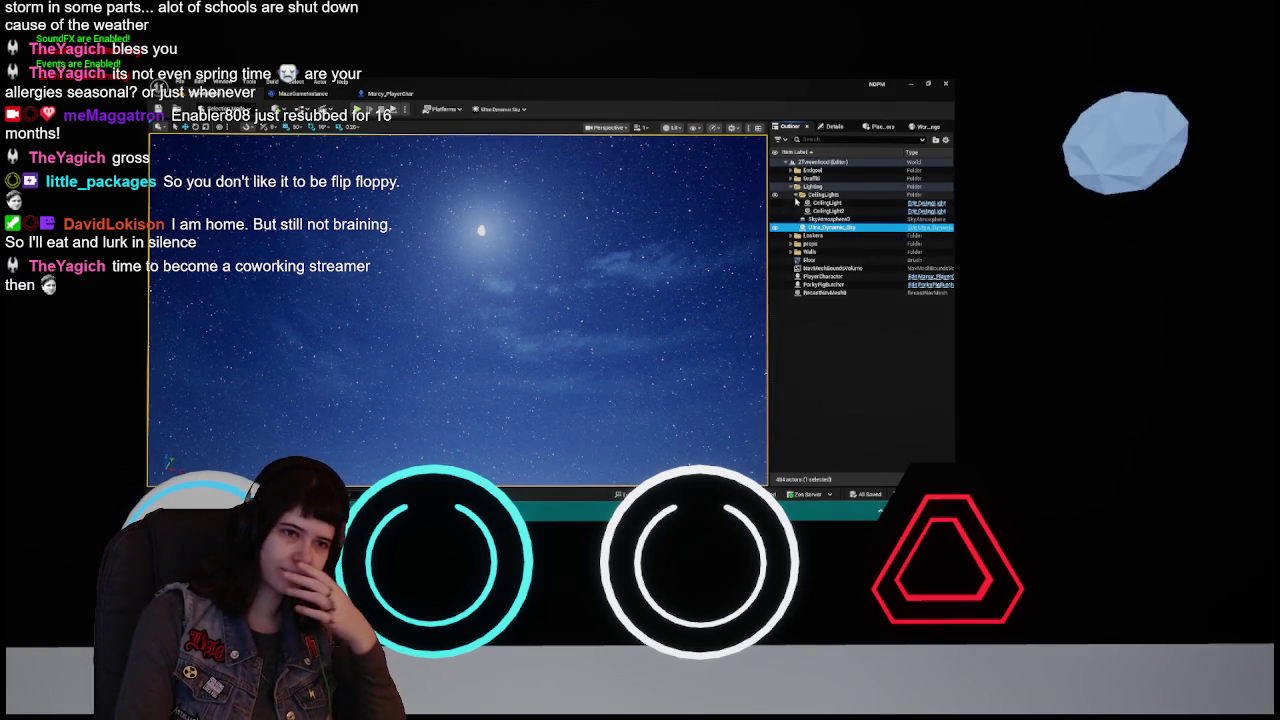
pyautogui.click(797, 194)
pyautogui.click(832, 126)
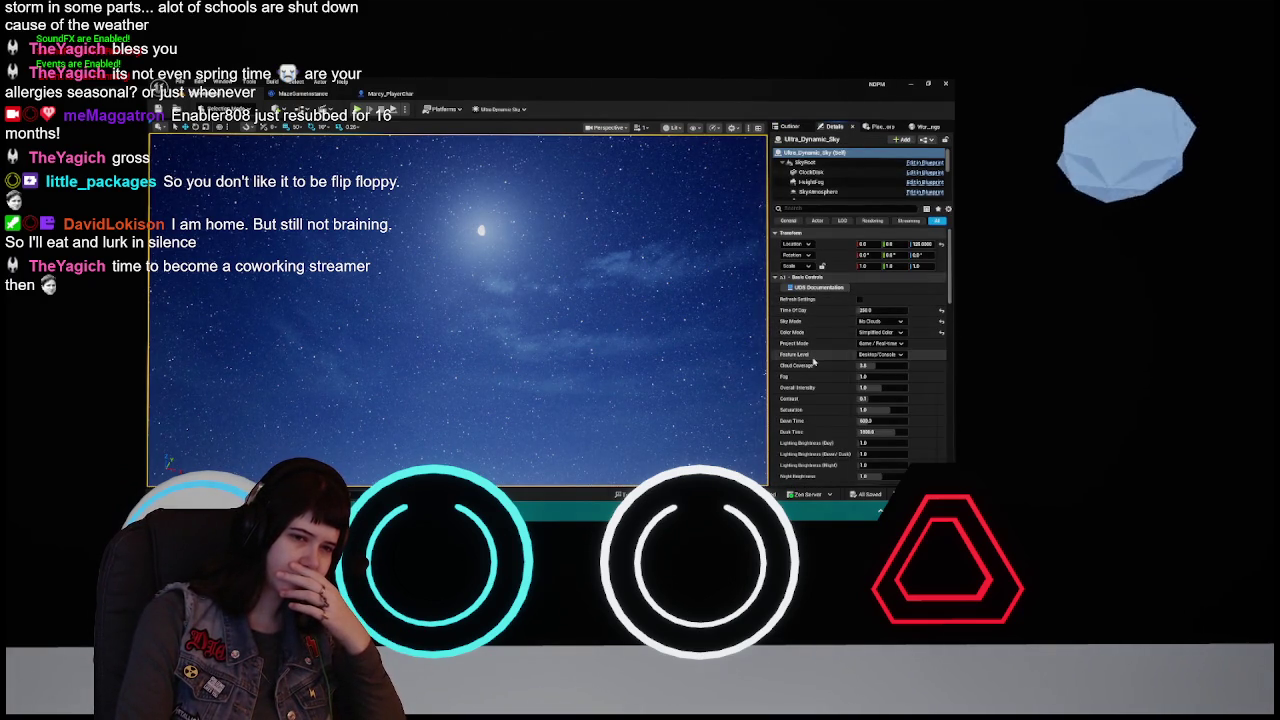
pyautogui.scroll(-3, 822, 340)
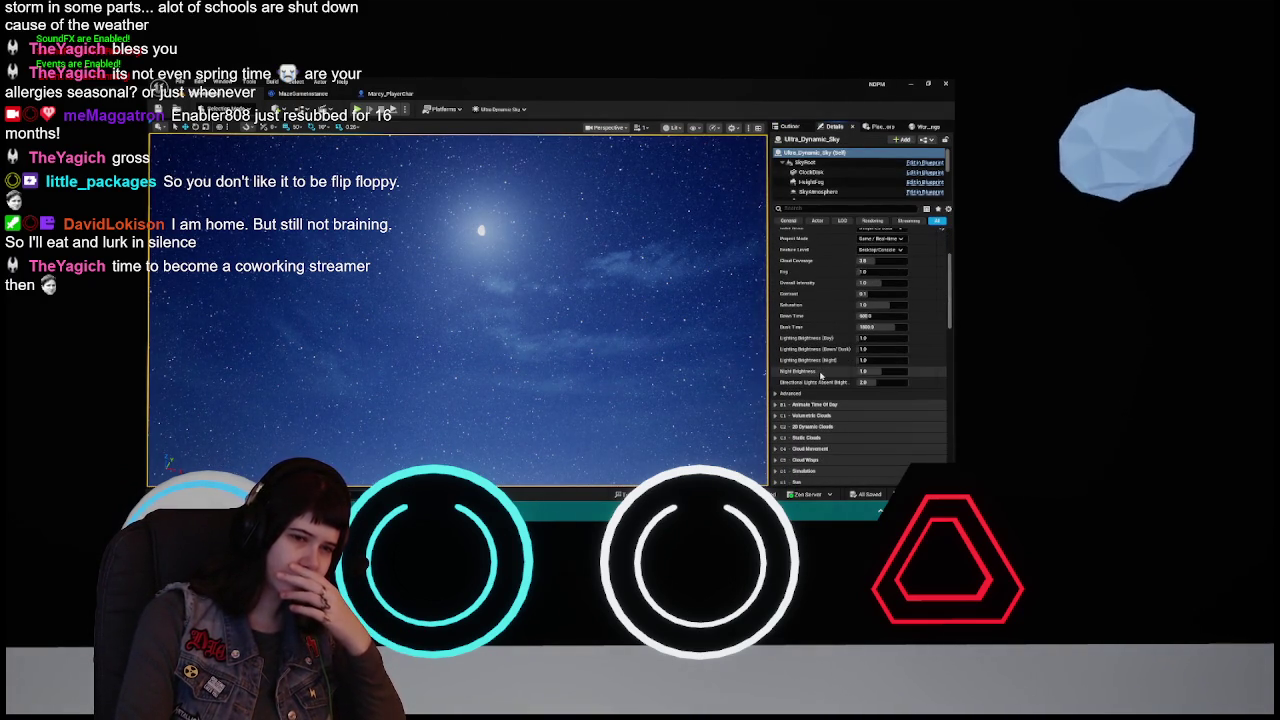
pyautogui.scroll(3, 822, 374)
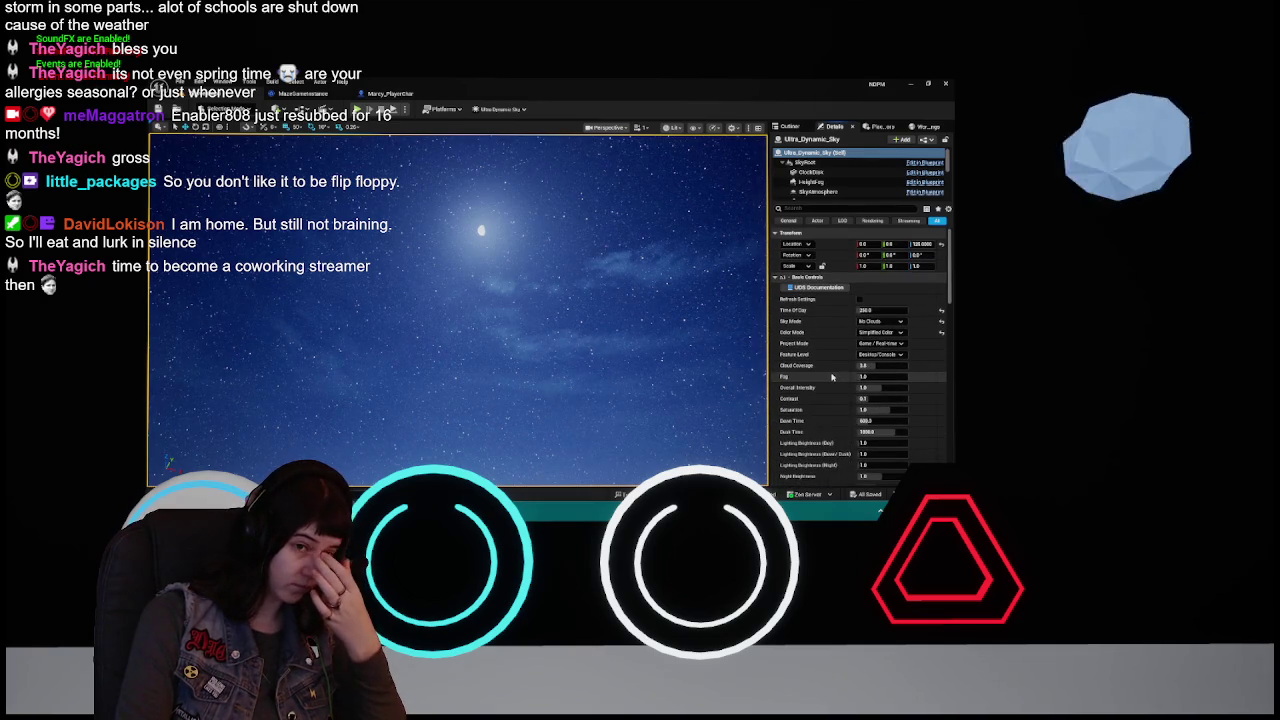
pyautogui.click(790, 127)
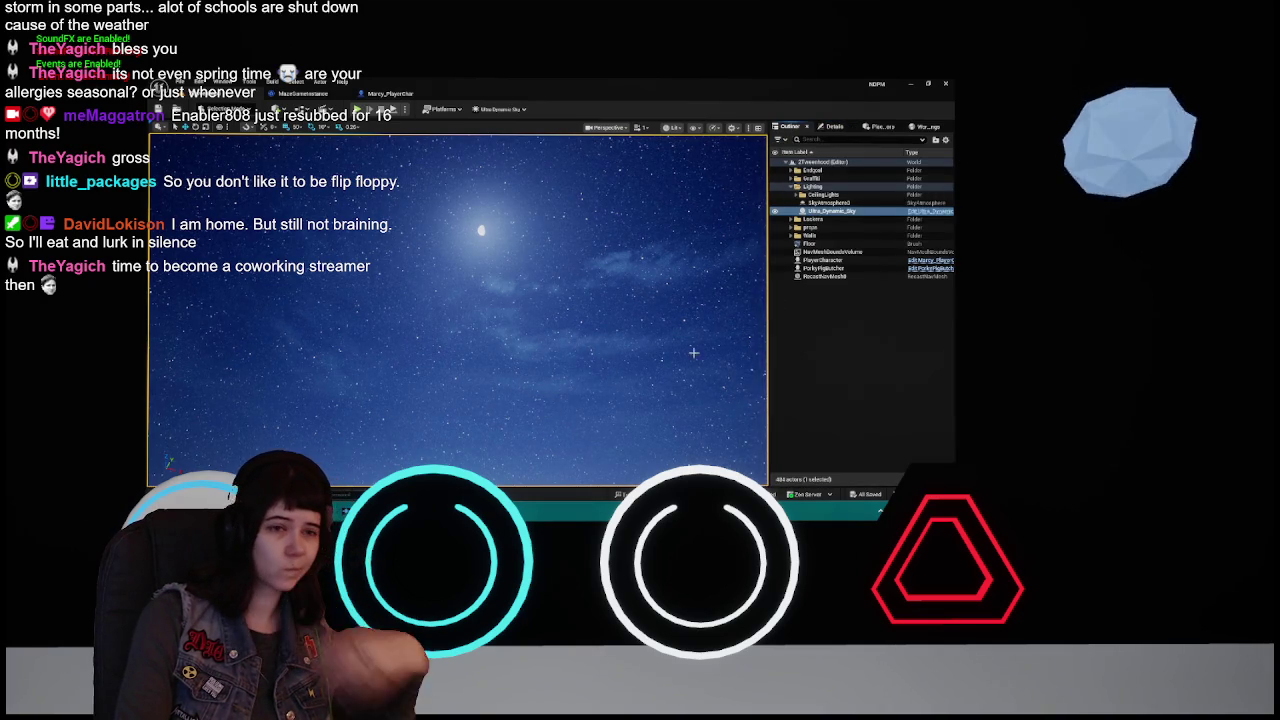
# Frame the view on Ultra_Dynamic_Sky with F and drag its Time of Day to 0.0
pyautogui.moveTo(320, 330); pyautogui.dragTo(272, 400)
pyautogui.press('f')
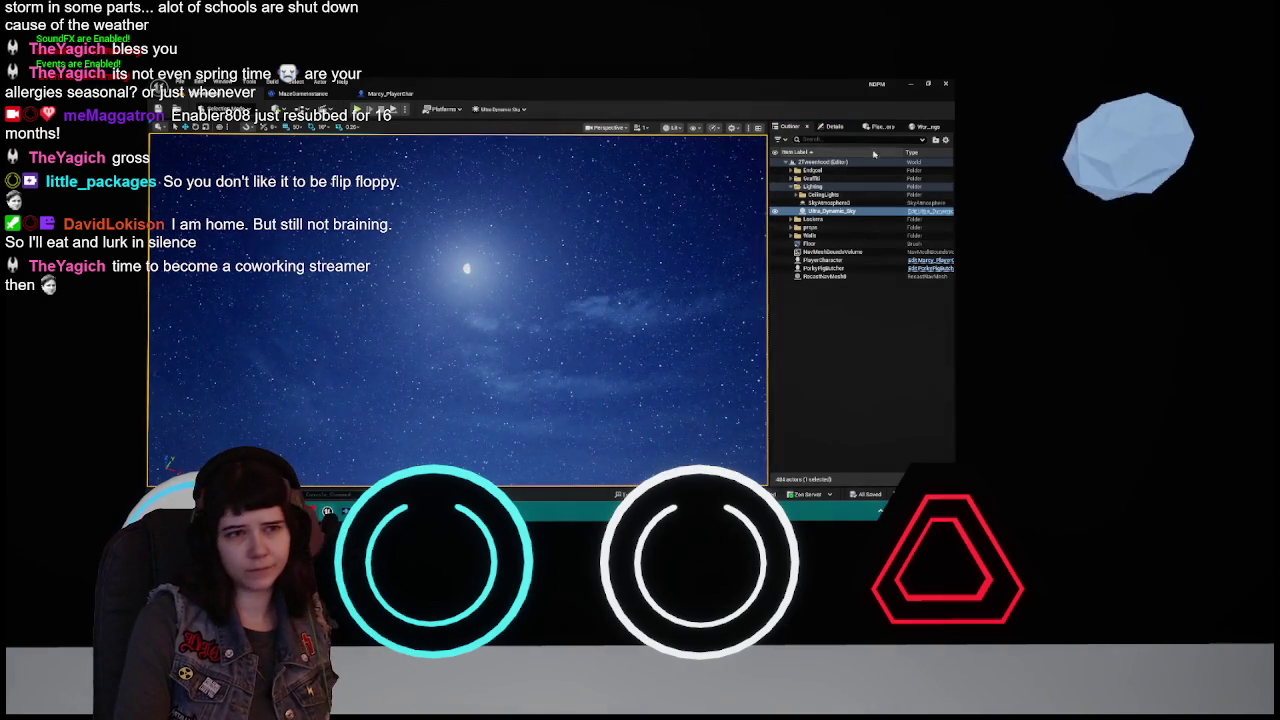
pyautogui.click(833, 127)
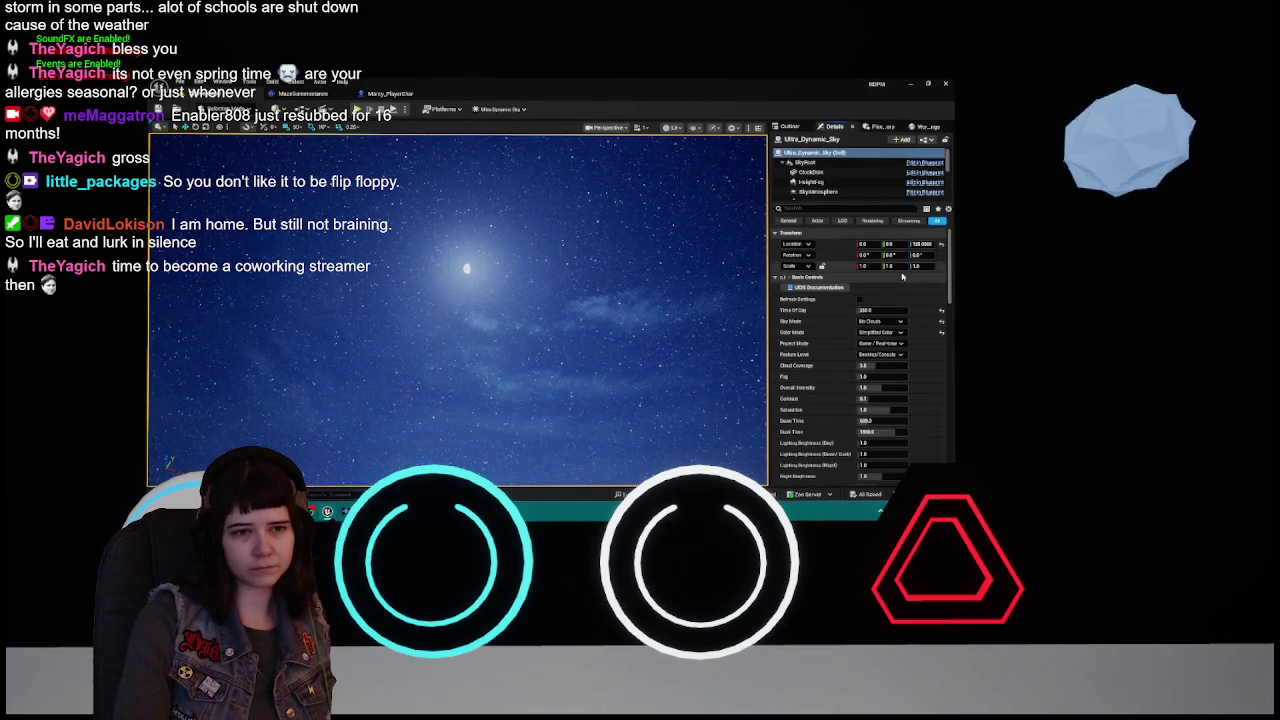
pyautogui.moveTo(873, 311); pyautogui.dragTo(830, 311)
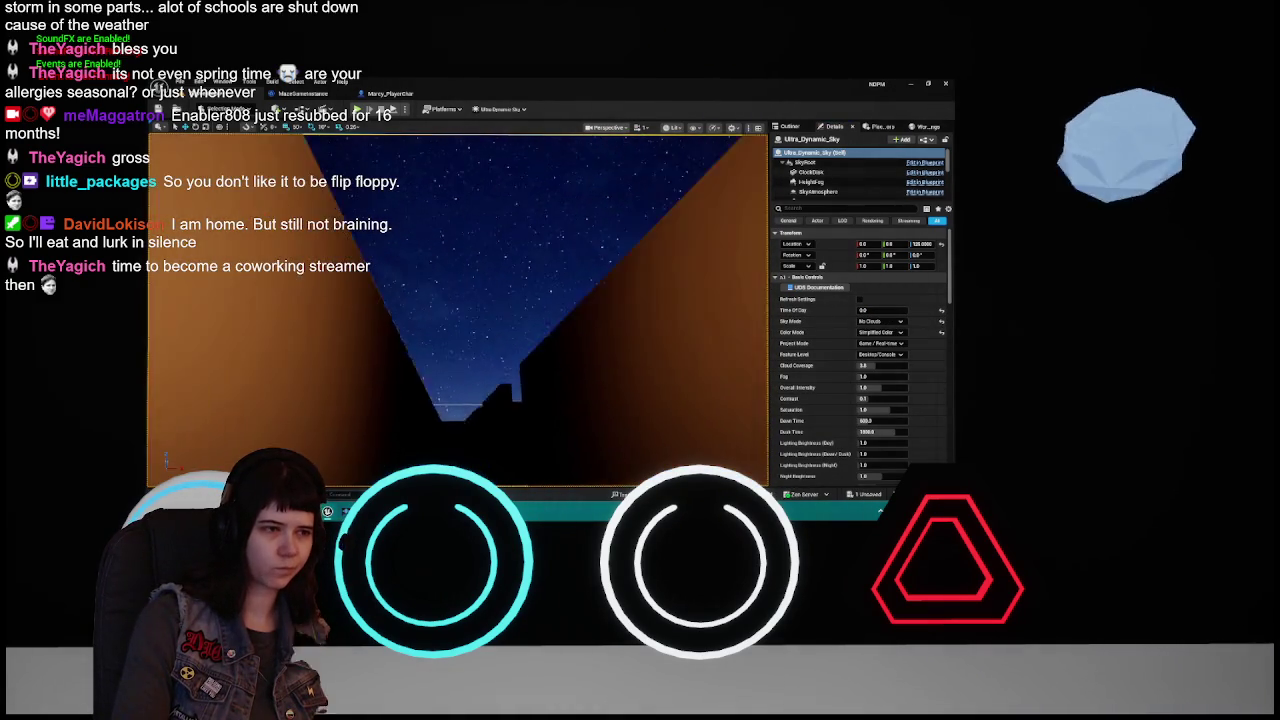
# Drag Time of Day until the moon rises high above the maze walls
pyautogui.click(882, 310)
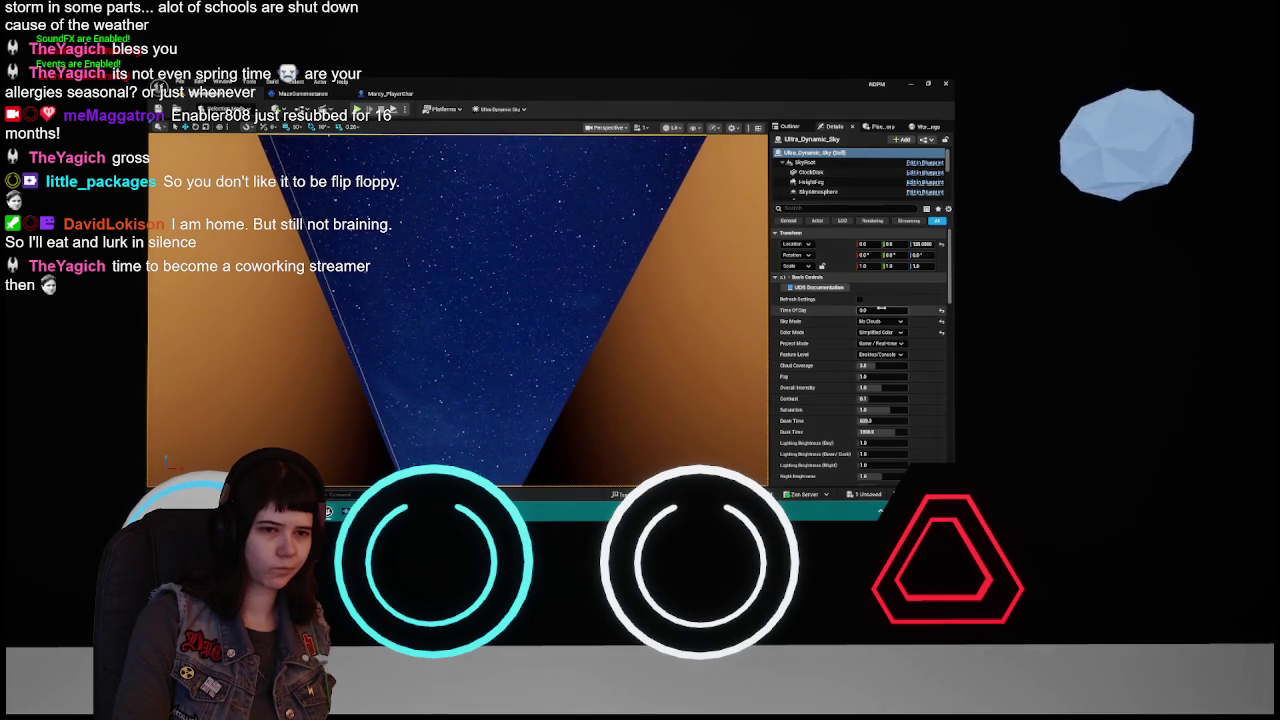
pyautogui.moveTo(870, 310); pyautogui.dragTo(885, 310)
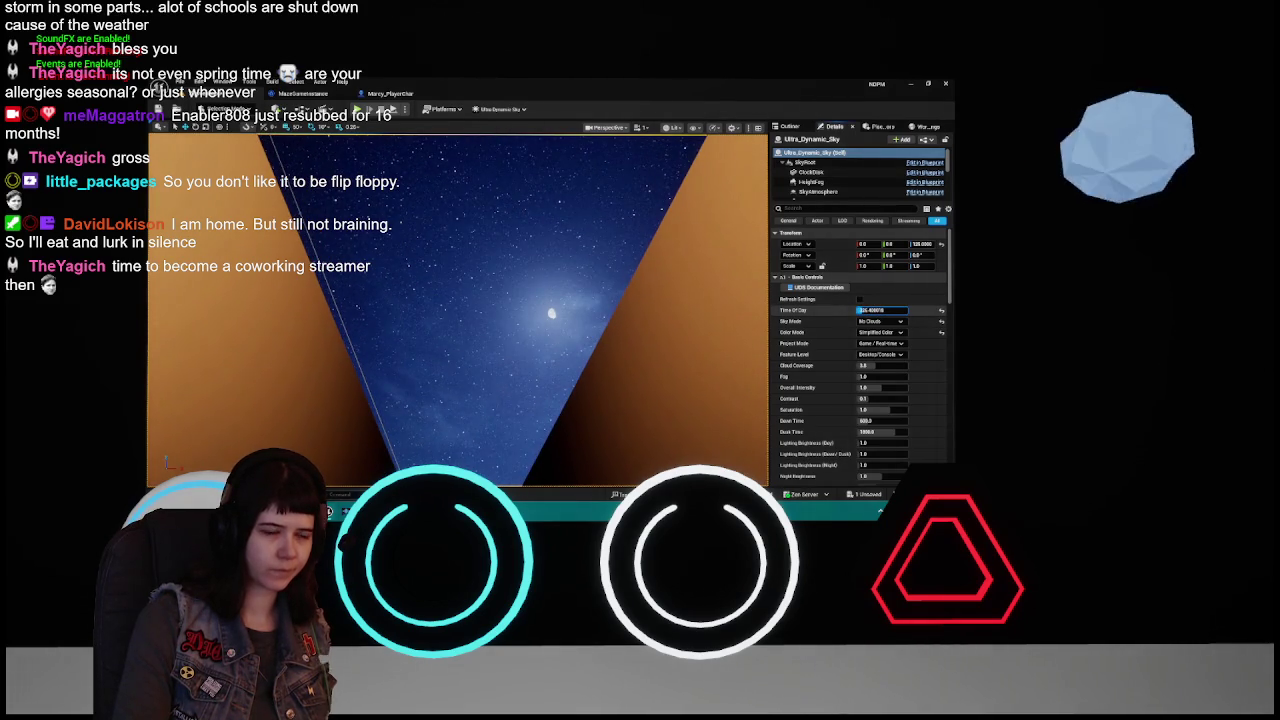
pyautogui.moveTo(886, 309); pyautogui.dragTo(889, 309)
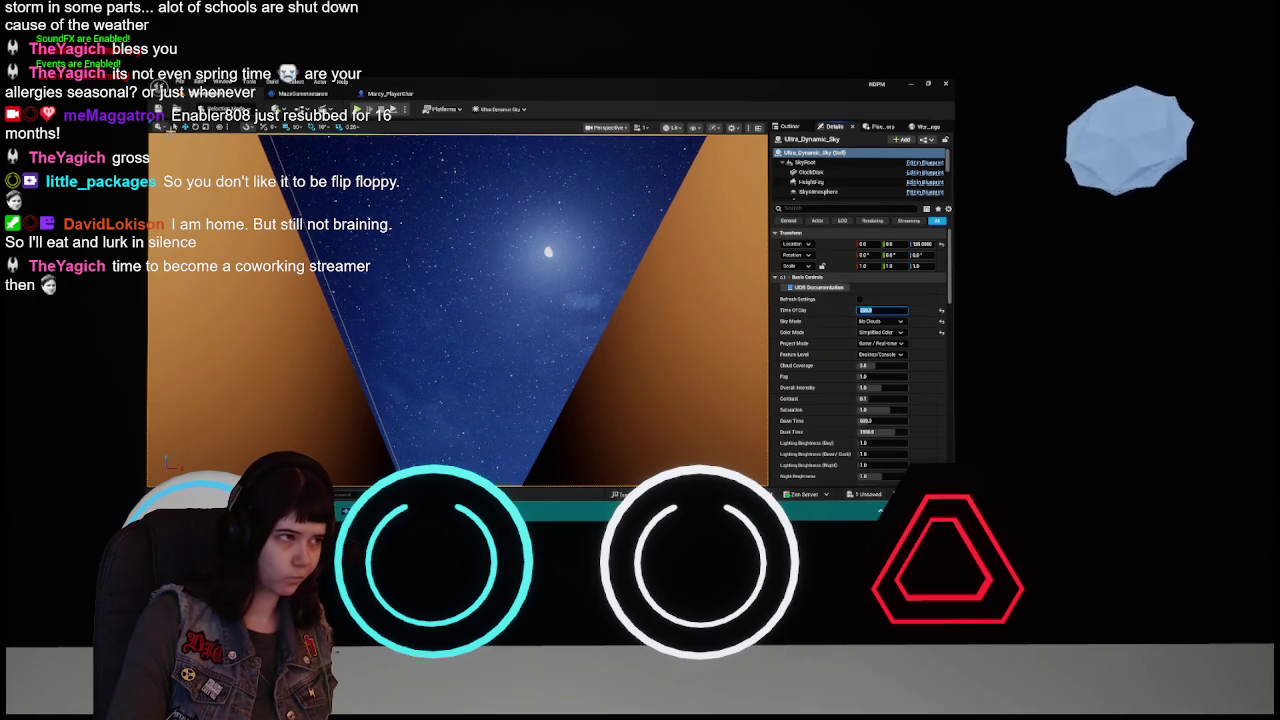
# Save the level with Ctrl+S and look down into the maze corridor
pyautogui.hotkey('ctrl', 's')
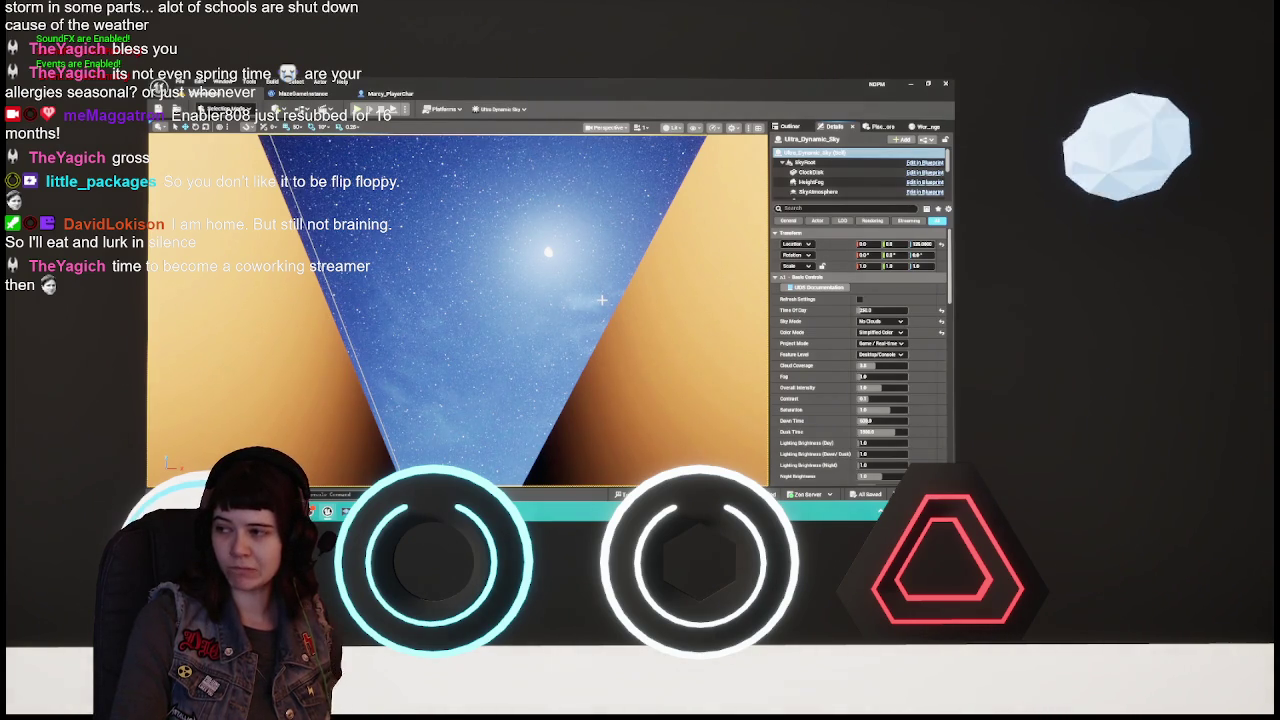
pyautogui.moveTo(601, 299)
pyautogui.mouseDown()
pyautogui.moveTo(377, 291)
pyautogui.moveTo(377, 220)
pyautogui.mouseUp()
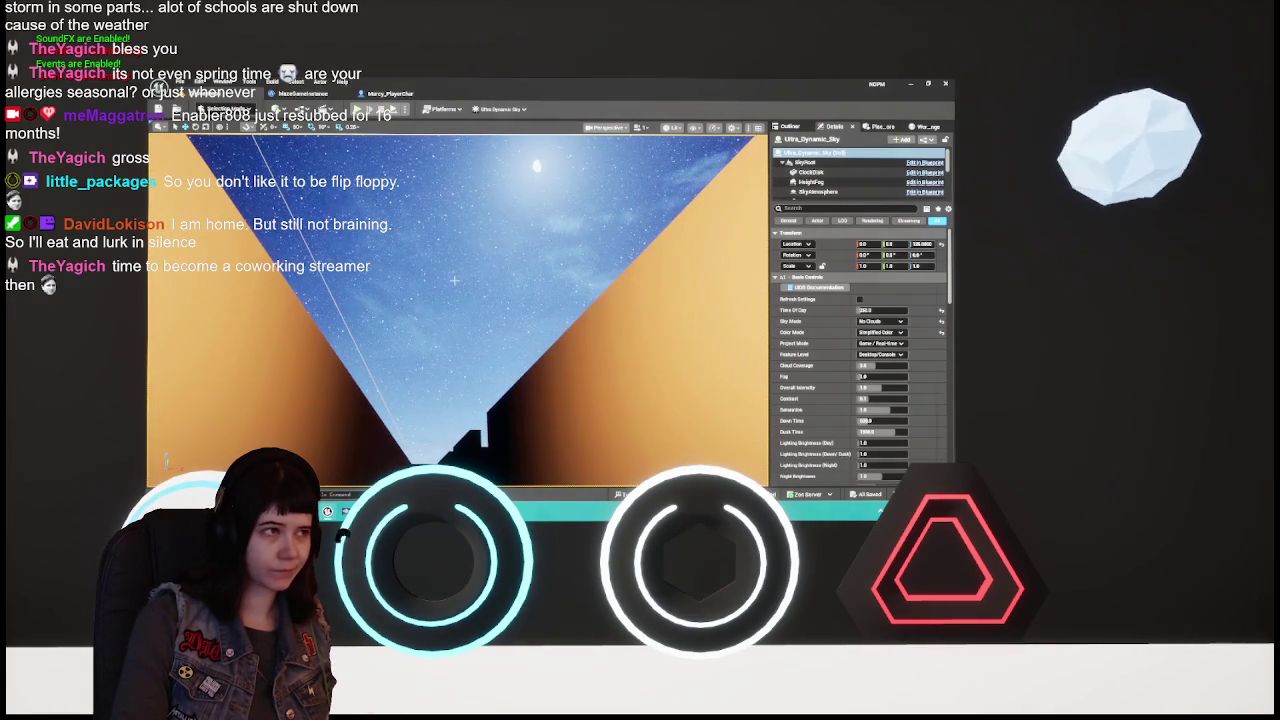
pyautogui.click(790, 126)
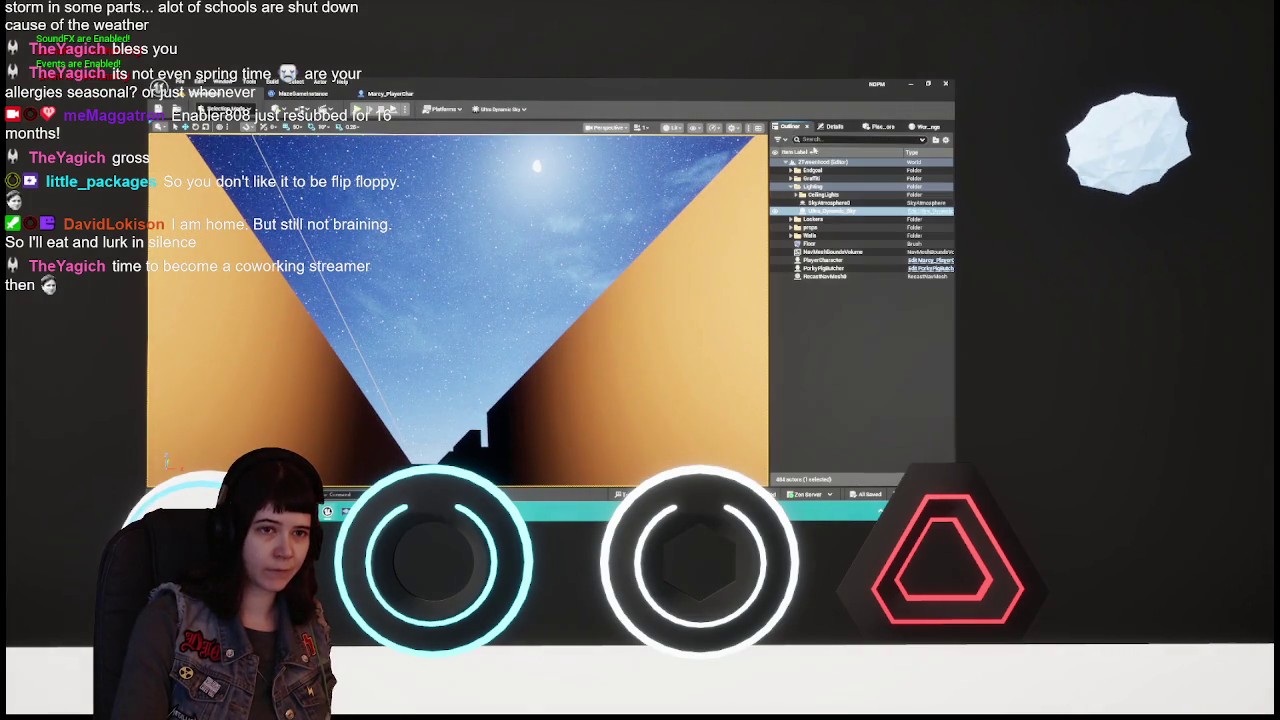
# Load the 3Adulthood level from the Content > Levels folder
pyautogui.rightClick(858, 213)
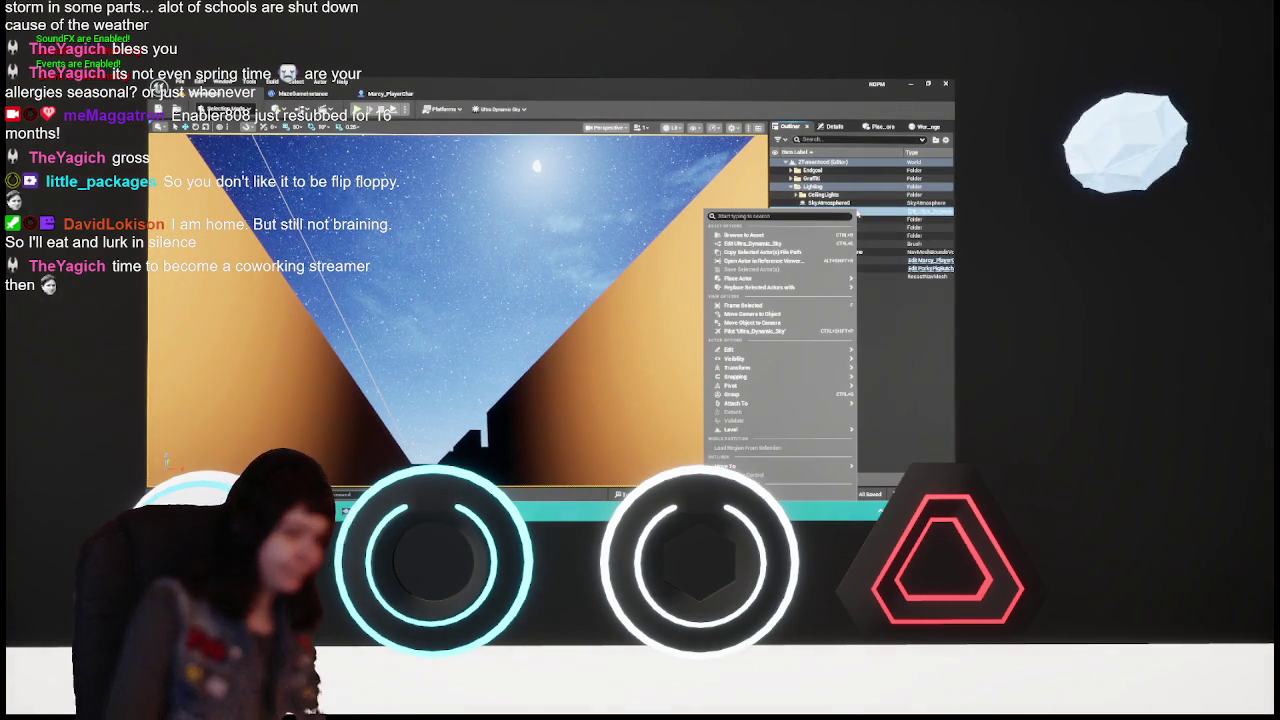
pyautogui.moveTo(754, 355)
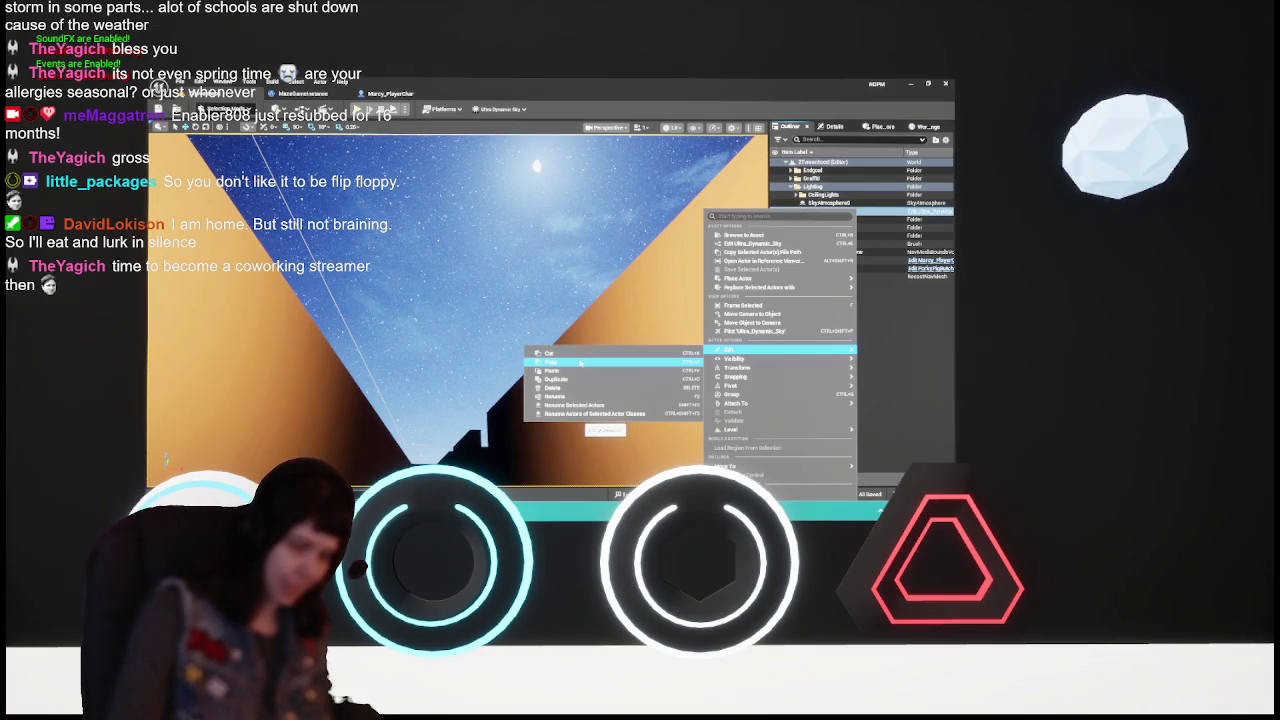
pyautogui.click(300, 200)
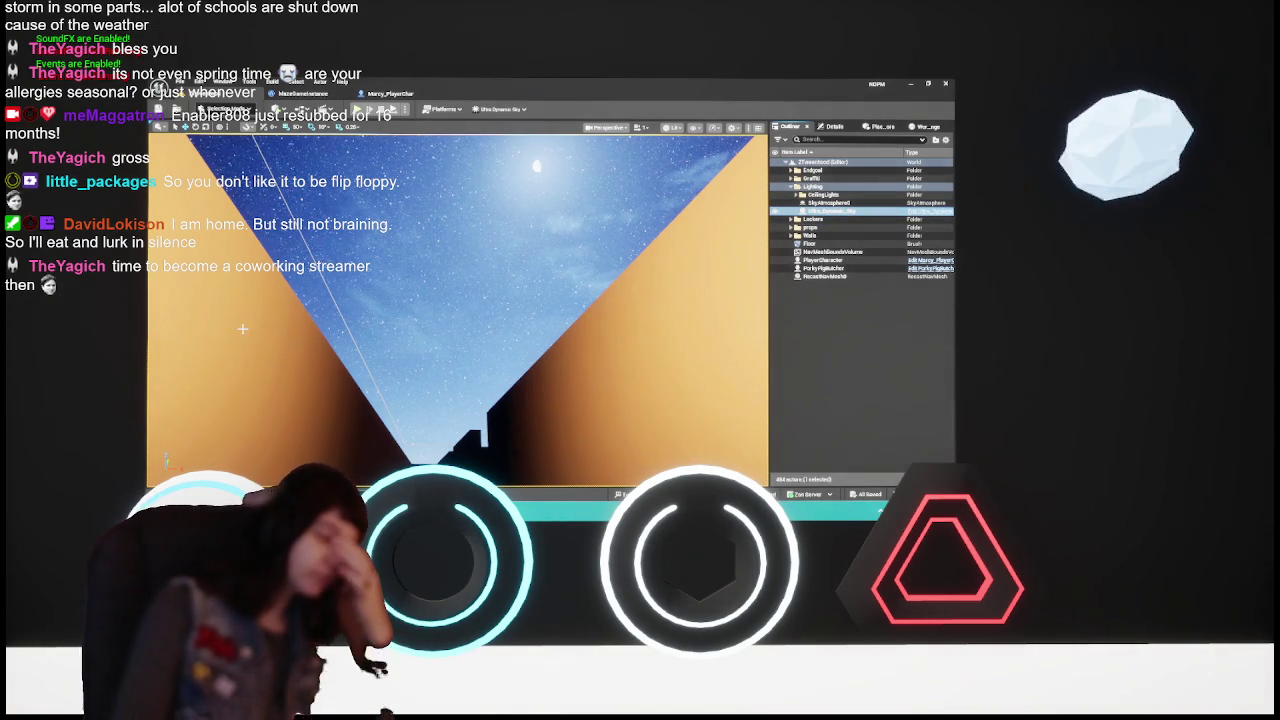
pyautogui.click(175, 494)
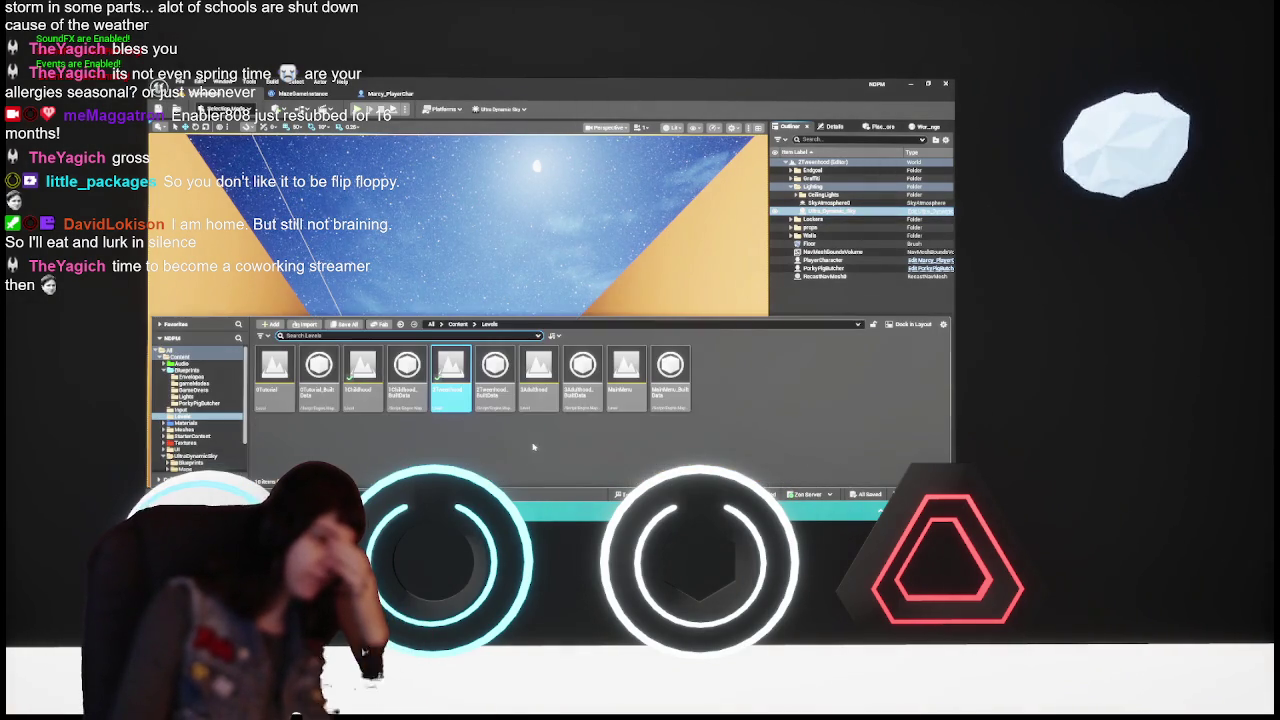
pyautogui.click(540, 395)
pyautogui.doubleClick(540, 398)
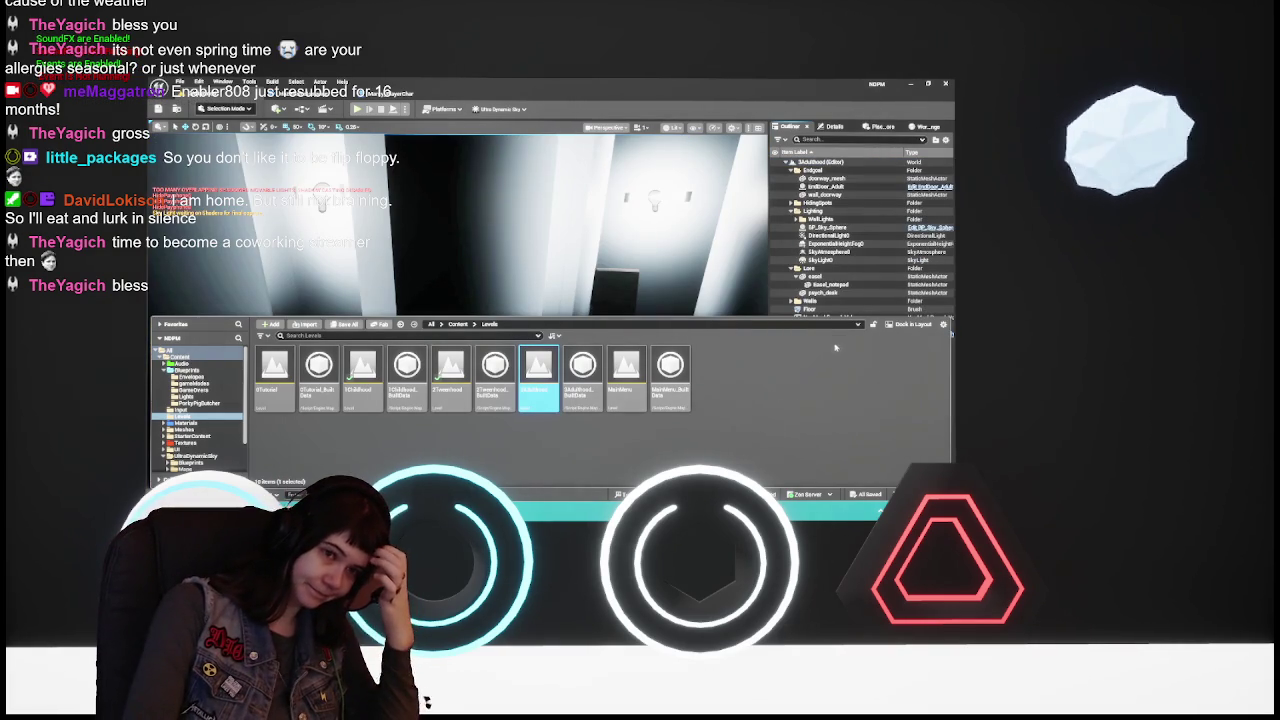
# Collapse the Endgoal folder and select the BP_Sky_Sphere actor above the room walls
pyautogui.click(805, 186)
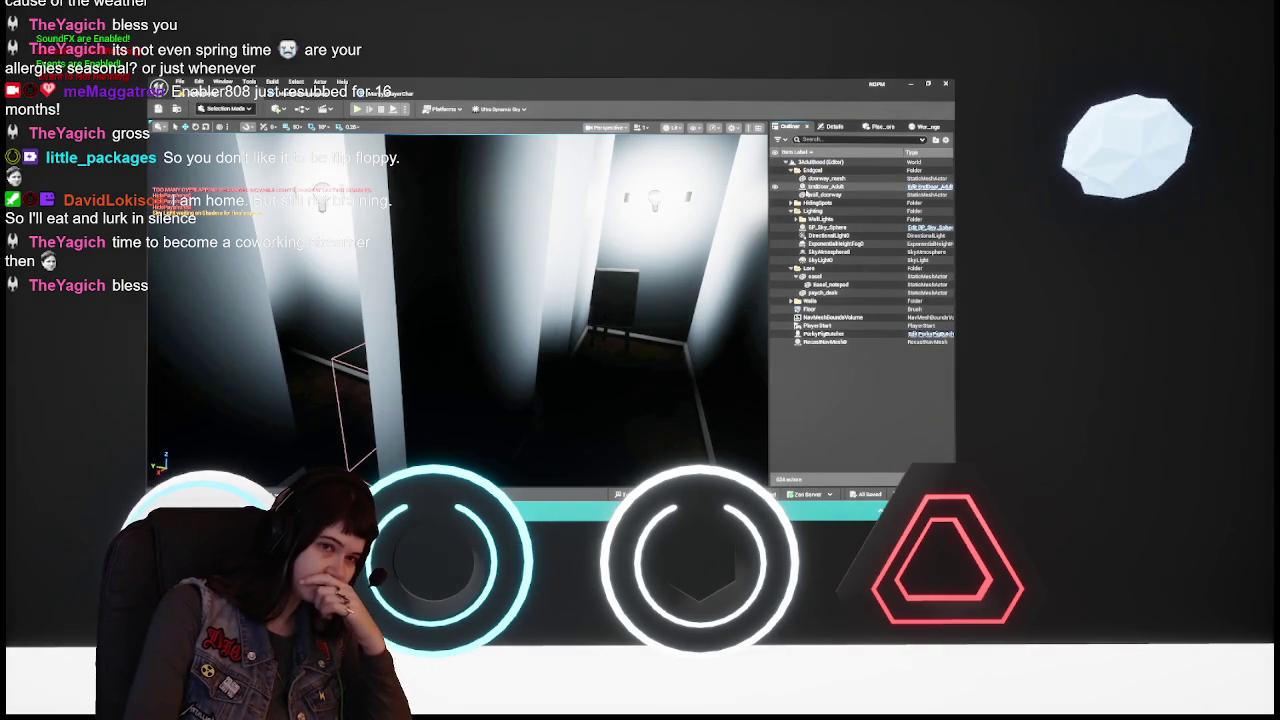
pyautogui.click(805, 171)
pyautogui.click(793, 171)
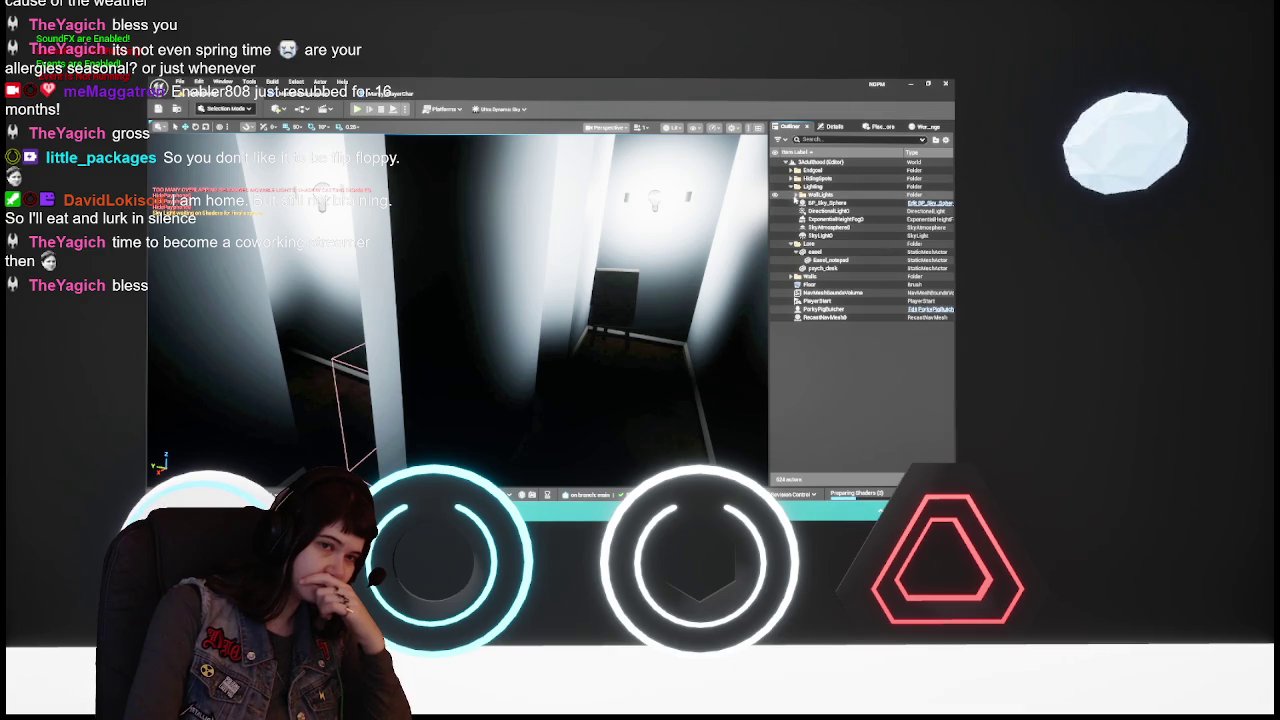
pyautogui.moveTo(490, 328)
pyautogui.mouseDown()
pyautogui.moveTo(488, 300)
pyautogui.moveTo(484, 323)
pyautogui.mouseUp()
pyautogui.click(494, 268)
pyautogui.moveTo(494, 268)
pyautogui.mouseDown()
pyautogui.moveTo(460, 270)
pyautogui.moveTo(494, 268)
pyautogui.mouseUp()
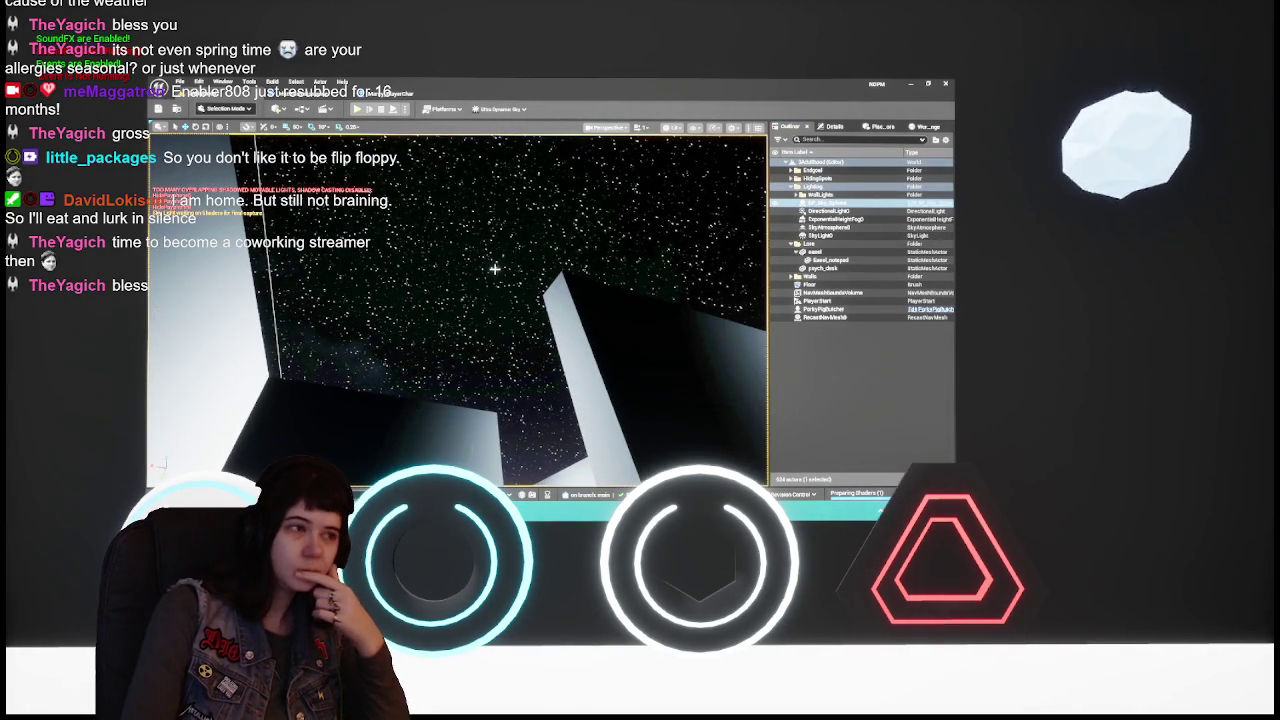
pyautogui.moveTo(494, 277)
pyautogui.mouseDown()
pyautogui.moveTo(494, 290)
pyautogui.moveTo(512, 287)
pyautogui.mouseUp()
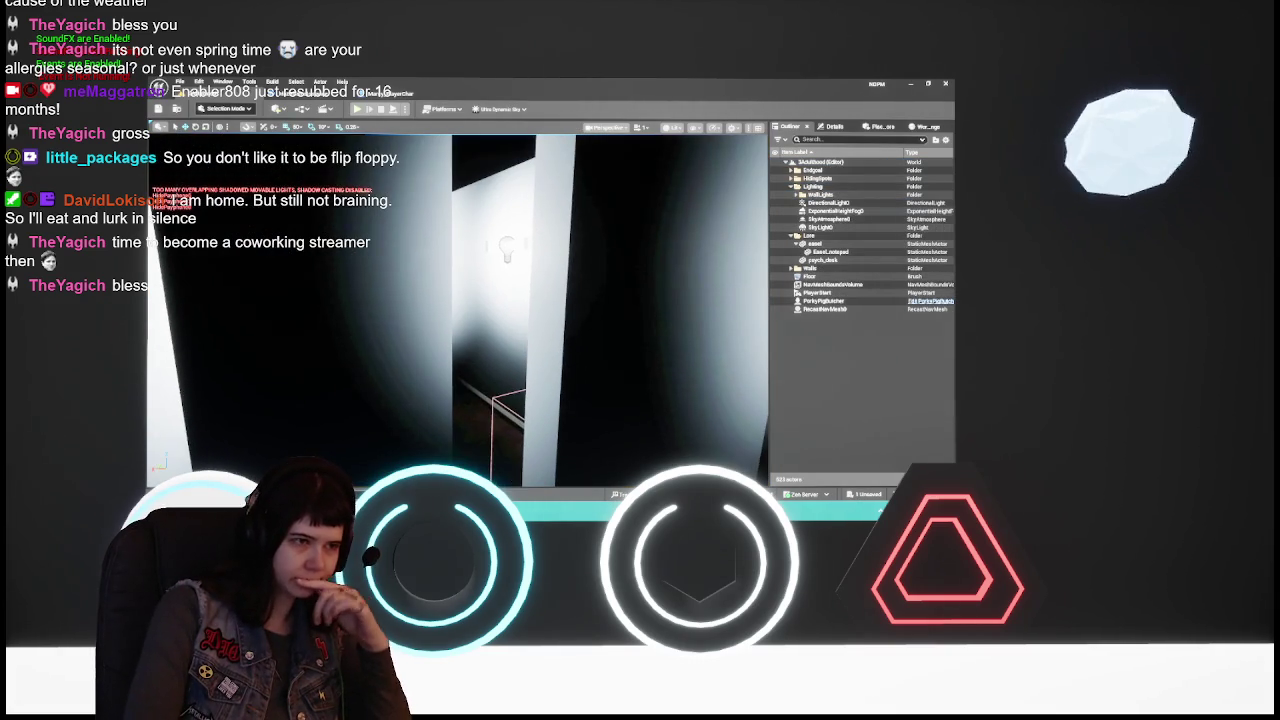
# Swap the old fog and SkyLight for the pasted Ultra_Dynamic_Sky and frame it over the maze
pyautogui.hotkey('ctrl', 'z')
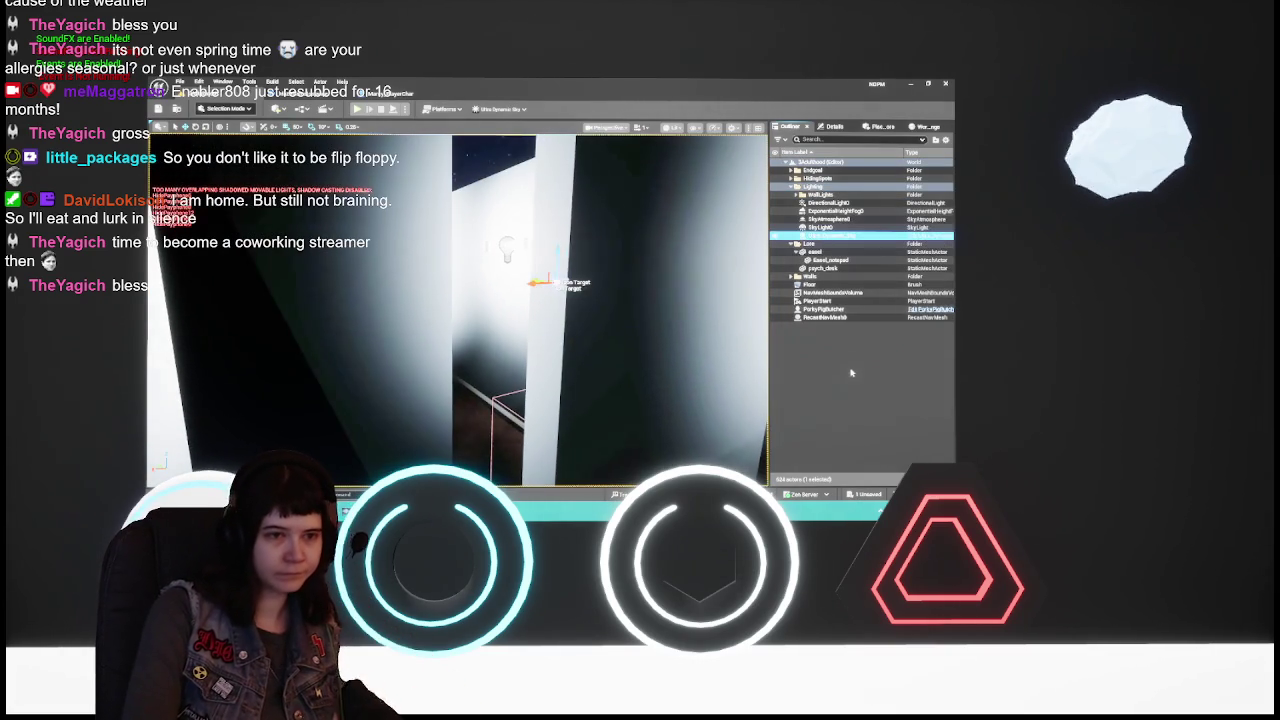
pyautogui.hotkey('ctrl', 'z')
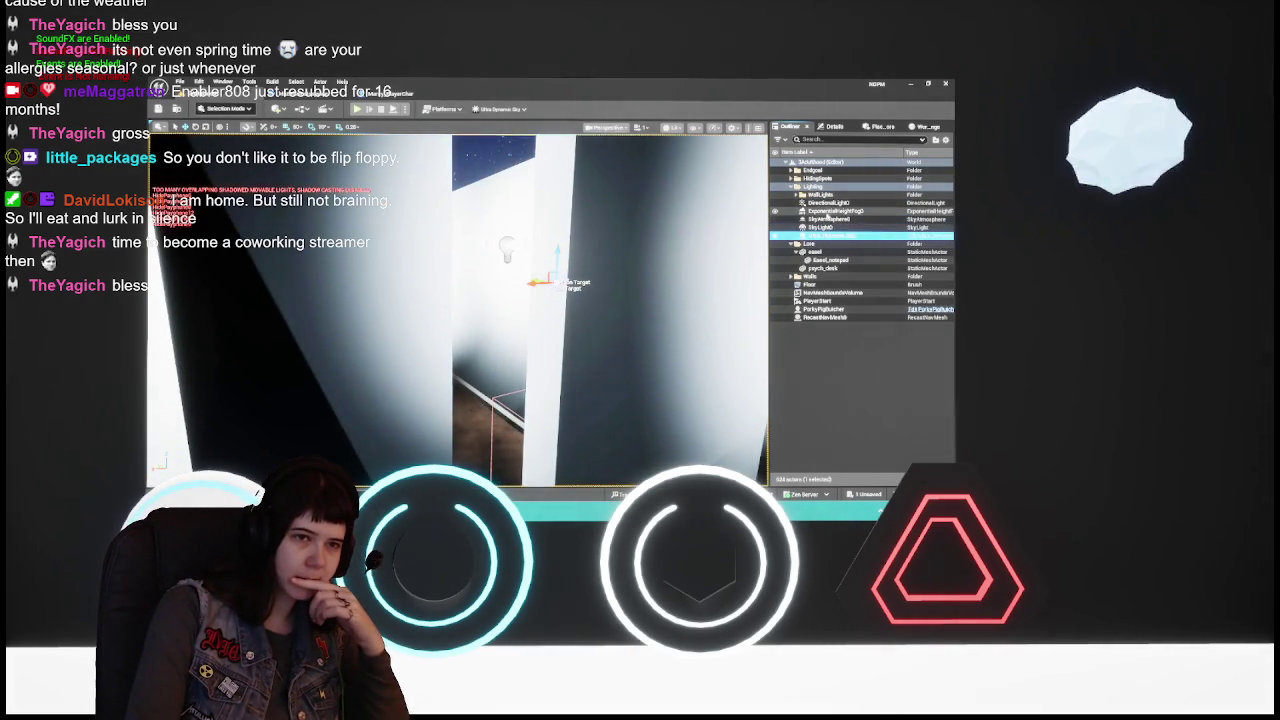
pyautogui.hotkey('ctrl', 'z')
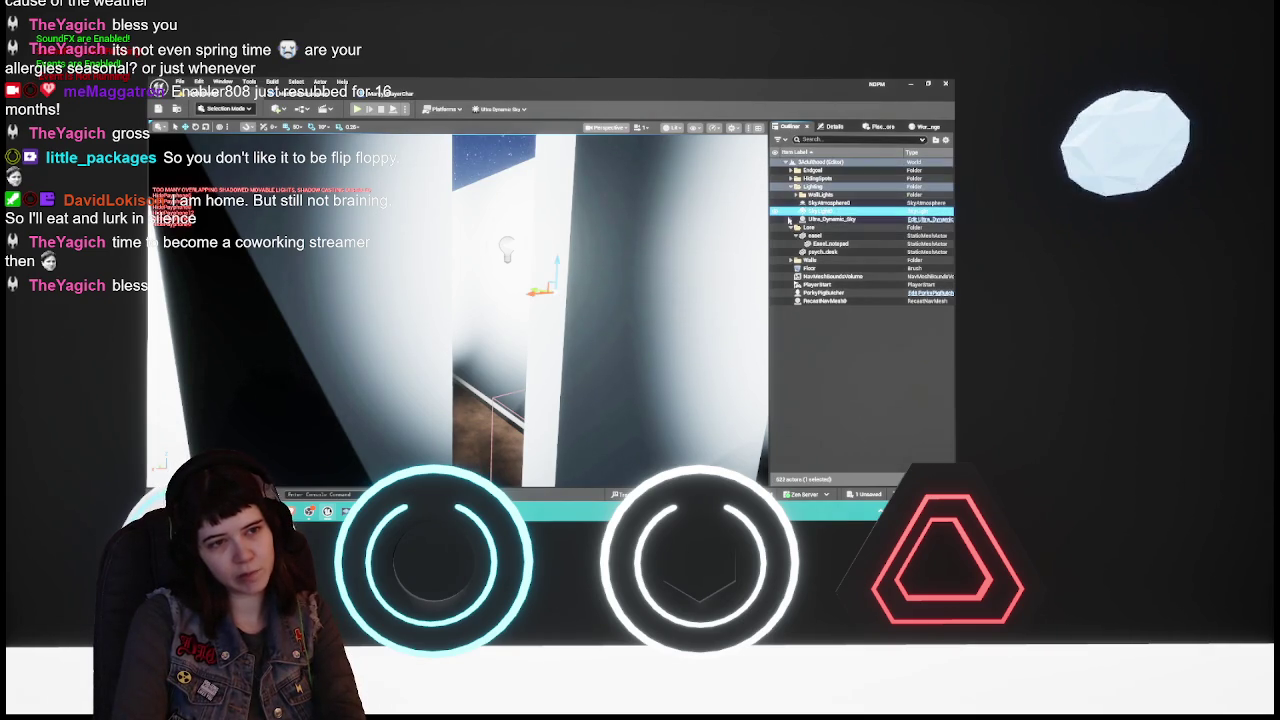
pyautogui.hotkey('ctrl', 'z')
pyautogui.doubleClick(824, 212)
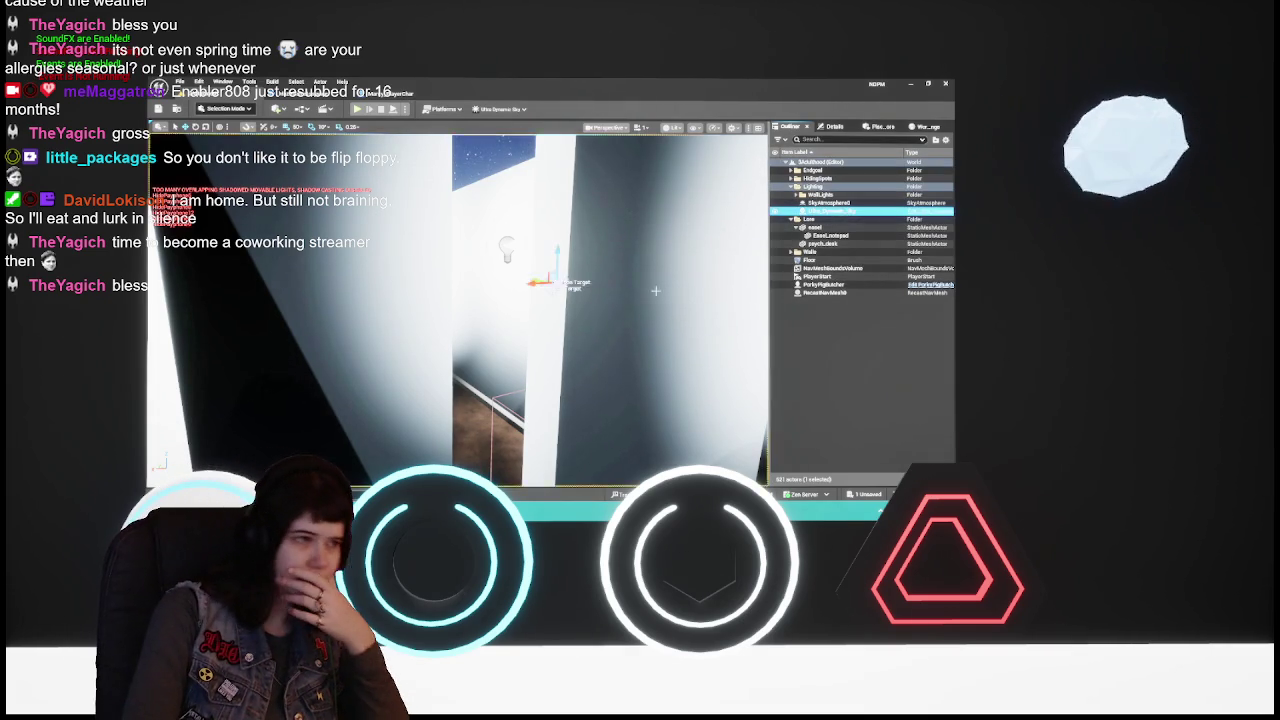
pyautogui.moveTo(457, 310)
pyautogui.mouseDown()
pyautogui.moveTo(457, 295)
pyautogui.moveTo(457, 360)
pyautogui.moveTo(462, 335)
pyautogui.mouseUp()
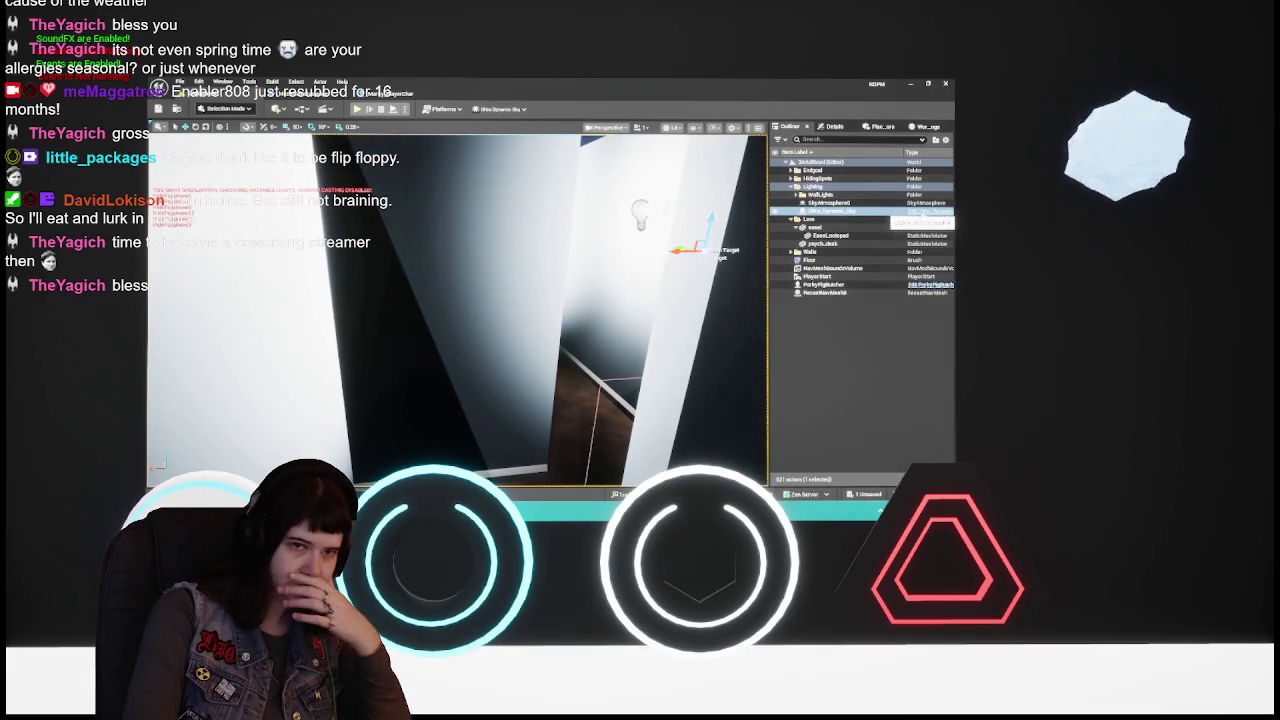
# Scroll Ultra_Dynamic_Sky's Details down to the Moon Phase field while viewing the night sky
pyautogui.click(834, 126)
pyautogui.scroll(-5, 822, 400)
pyautogui.scroll(-5, 824, 392)
pyautogui.scroll(-2, 825, 388)
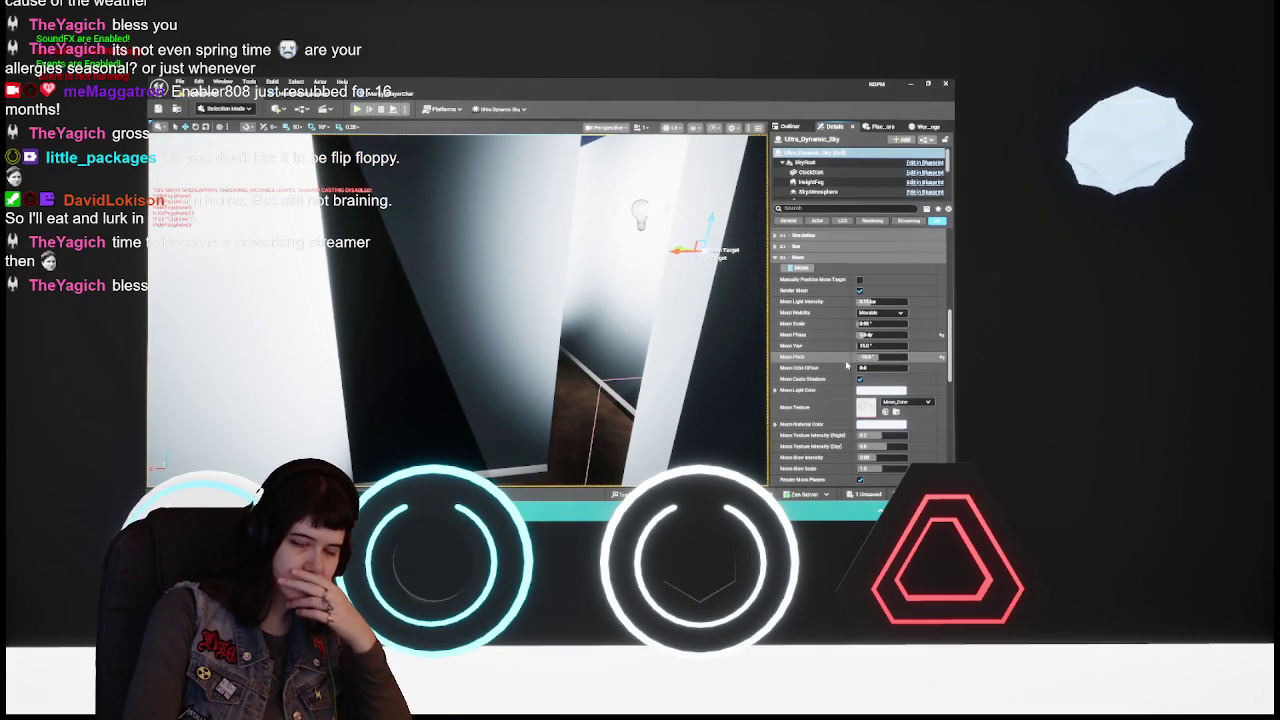
pyautogui.moveTo(716, 329)
pyautogui.mouseDown()
pyautogui.moveTo(716, 310)
pyautogui.moveTo(716, 329)
pyautogui.mouseUp()
pyautogui.click(884, 334)
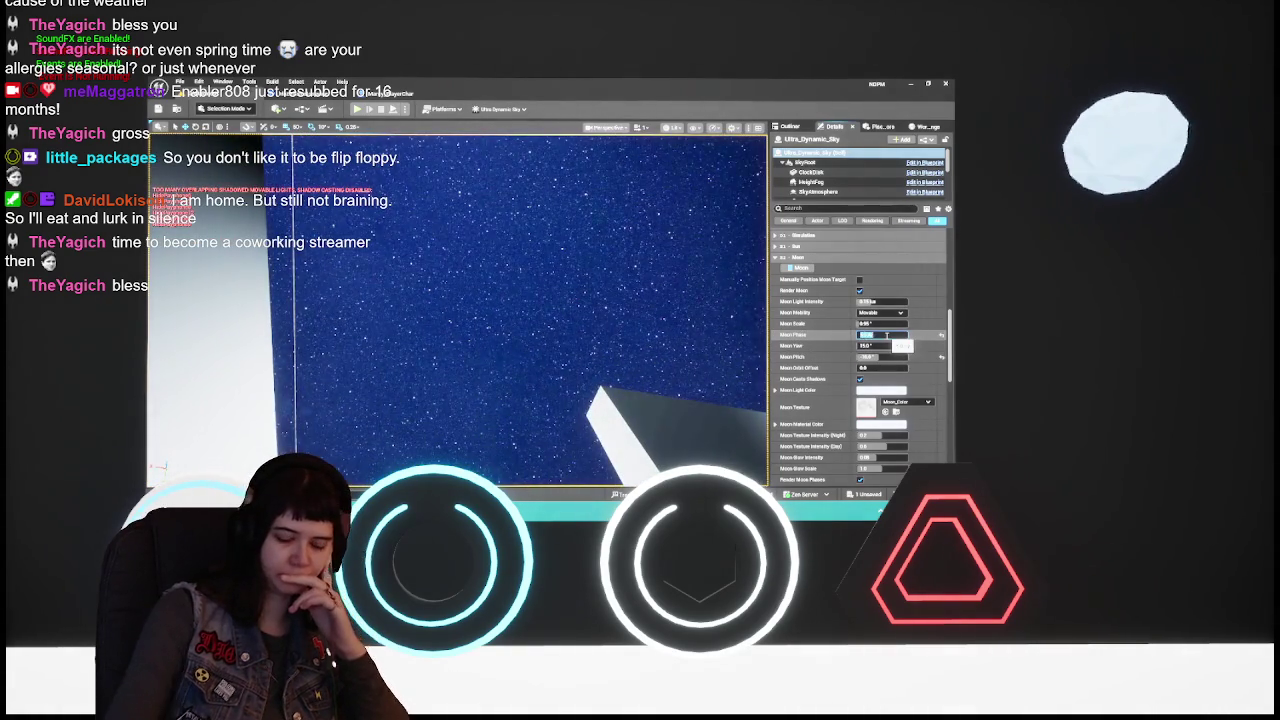
pyautogui.moveTo(470, 425)
pyautogui.mouseDown()
pyautogui.moveTo(457, 414)
pyautogui.moveTo(478, 430)
pyautogui.moveTo(478, 395)
pyautogui.moveTo(494, 415)
pyautogui.mouseUp()
pyautogui.scroll(10, 786, 369)
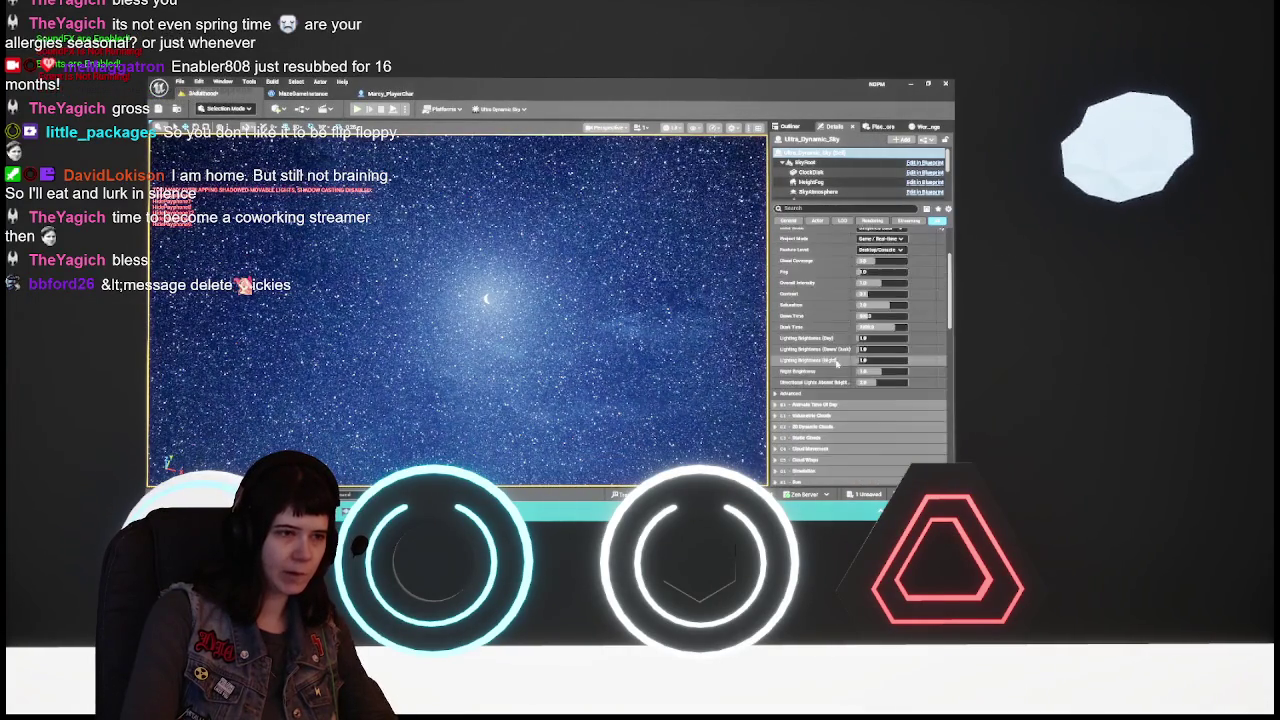
# Set the sky's Rotation Z to 180 and save the 3Adulthood level
pyautogui.click(920, 254)
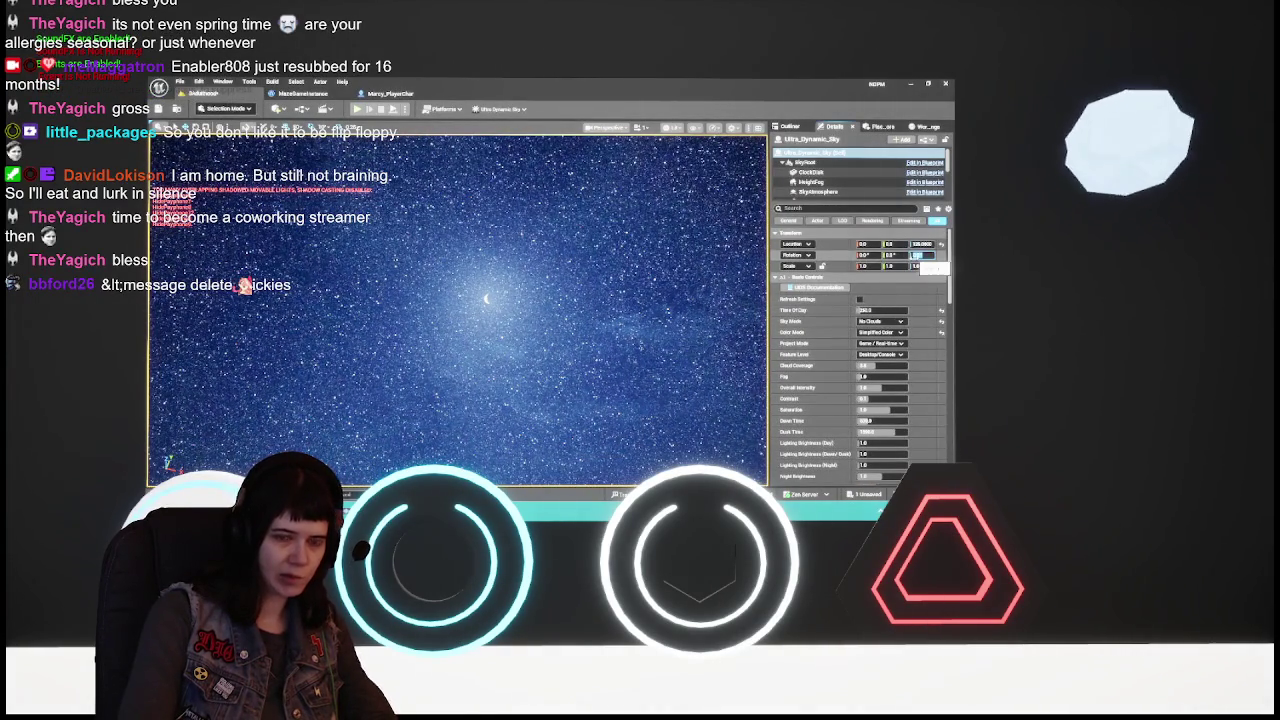
pyautogui.write('180')
pyautogui.press('Return')
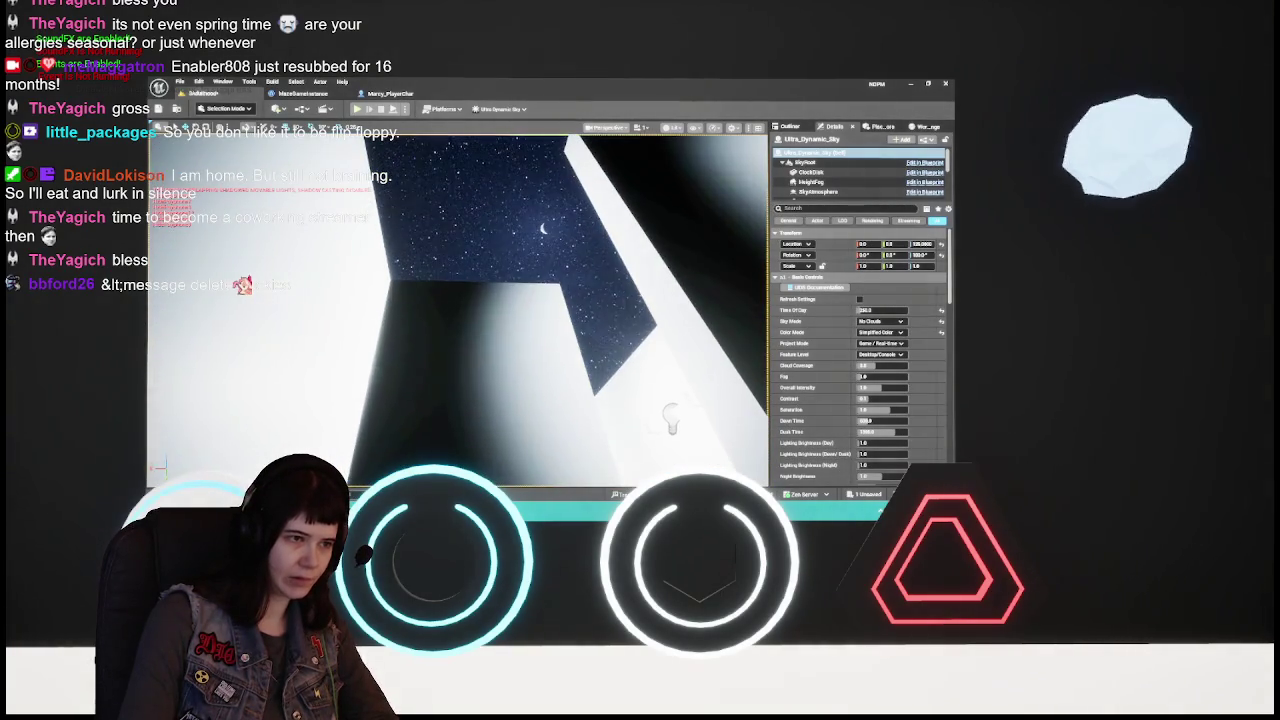
pyautogui.hotkey('ctrl', 's')
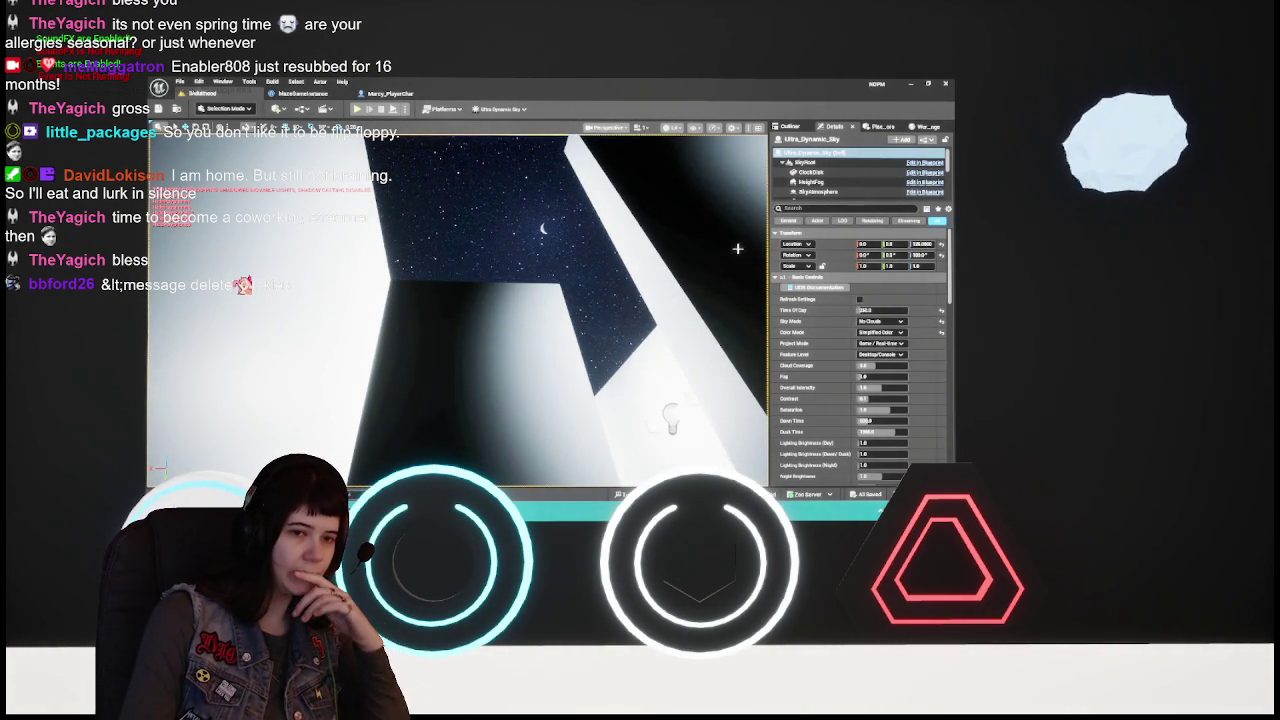
# Set the sky's Time of Day to 0
pyautogui.click(866, 311)
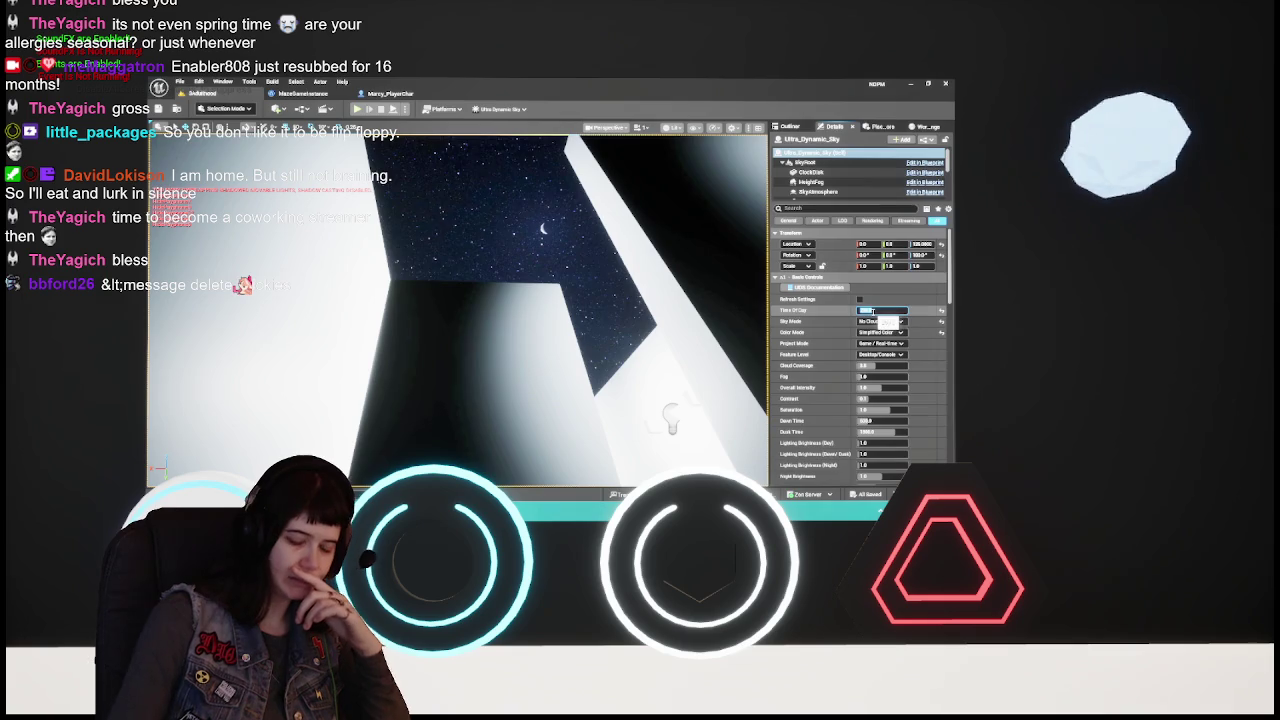
pyautogui.write('0')
pyautogui.press('Return')
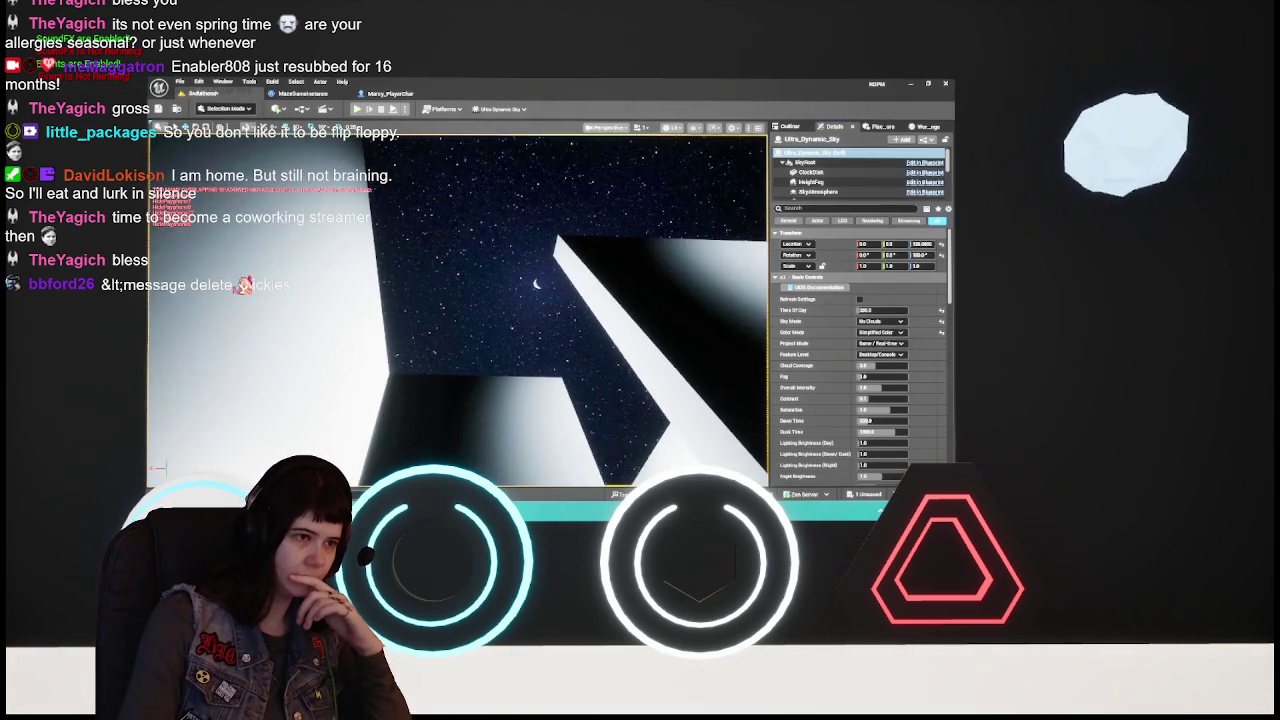
pyautogui.click(866, 311)
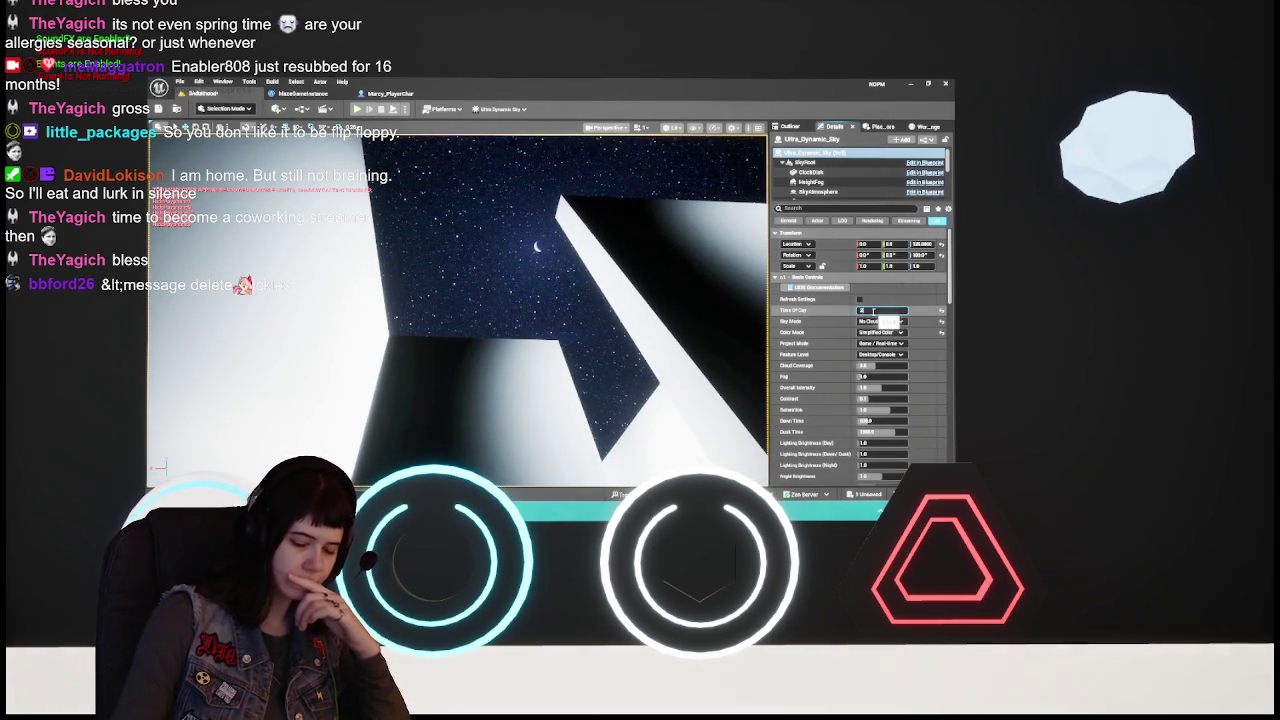
pyautogui.click(176, 108)
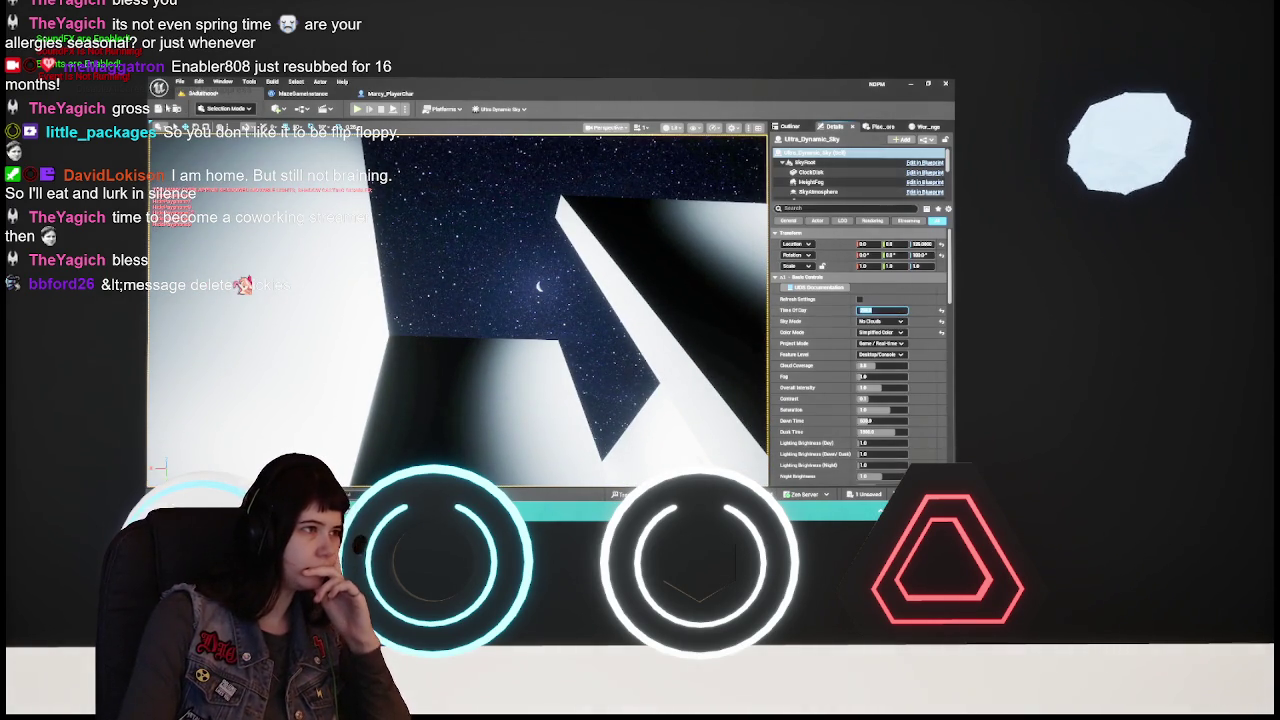
pyautogui.hotkey('ctrl', 'space')
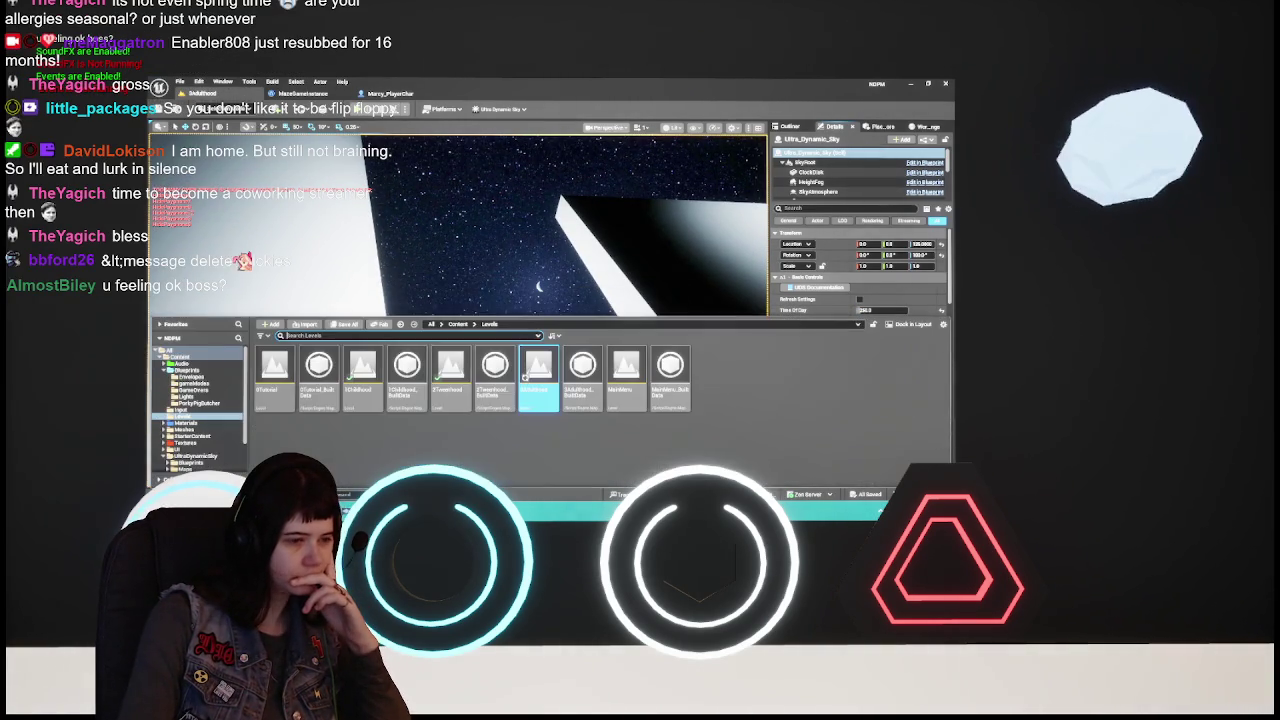
# Load 2Tweenhood from the Levels folder and turn the view toward the moon and walls
pyautogui.doubleClick(451, 380)
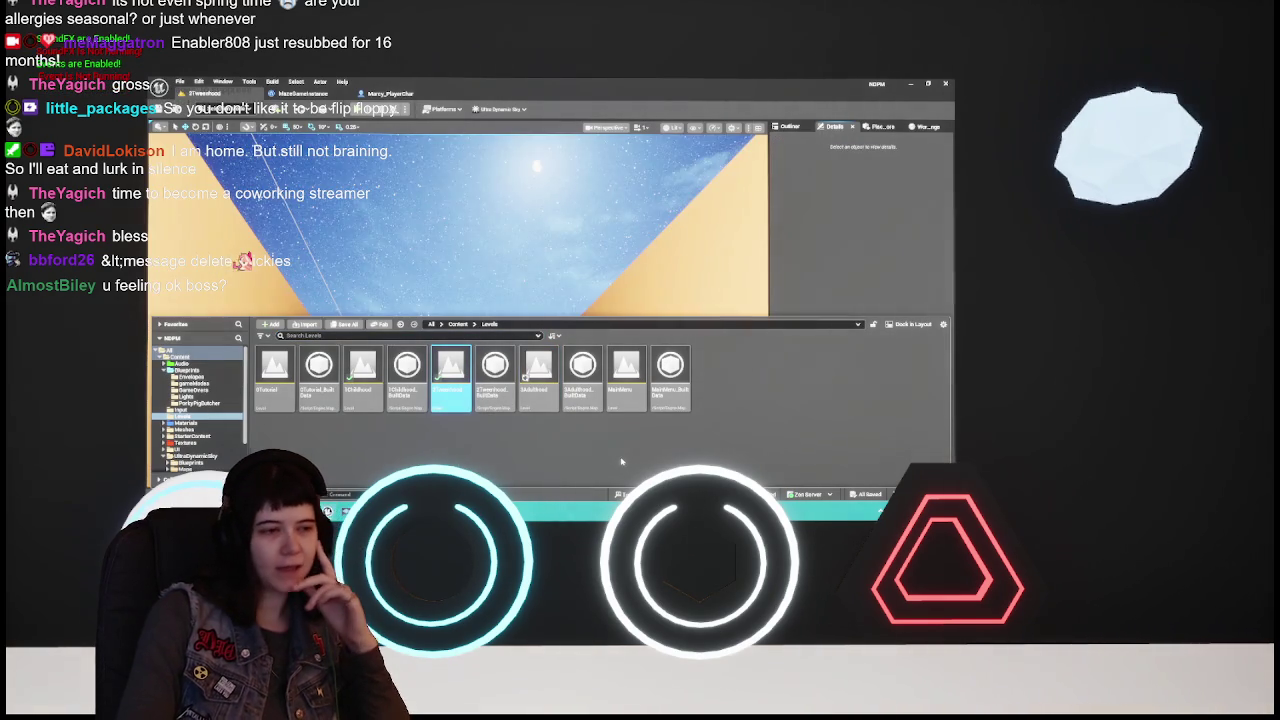
pyautogui.hotkey('ctrl', 'space')
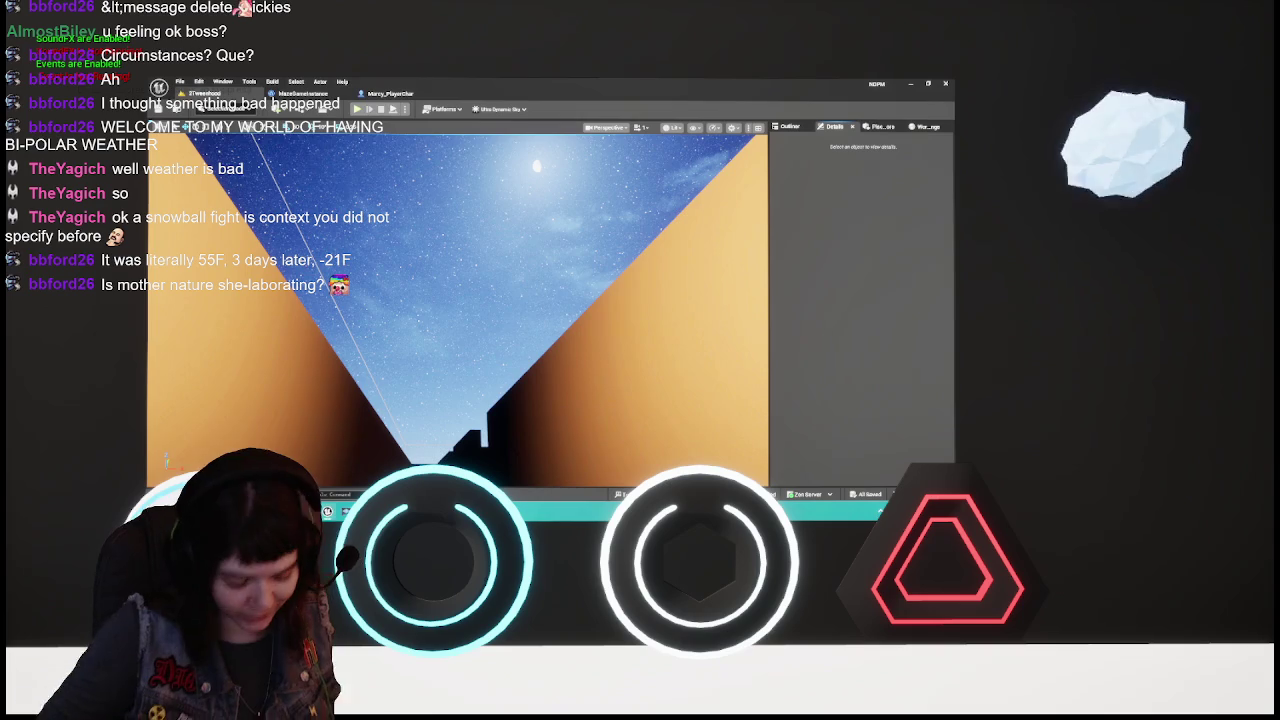
pyautogui.moveTo(478, 466); pyautogui.dragTo(482, 458)
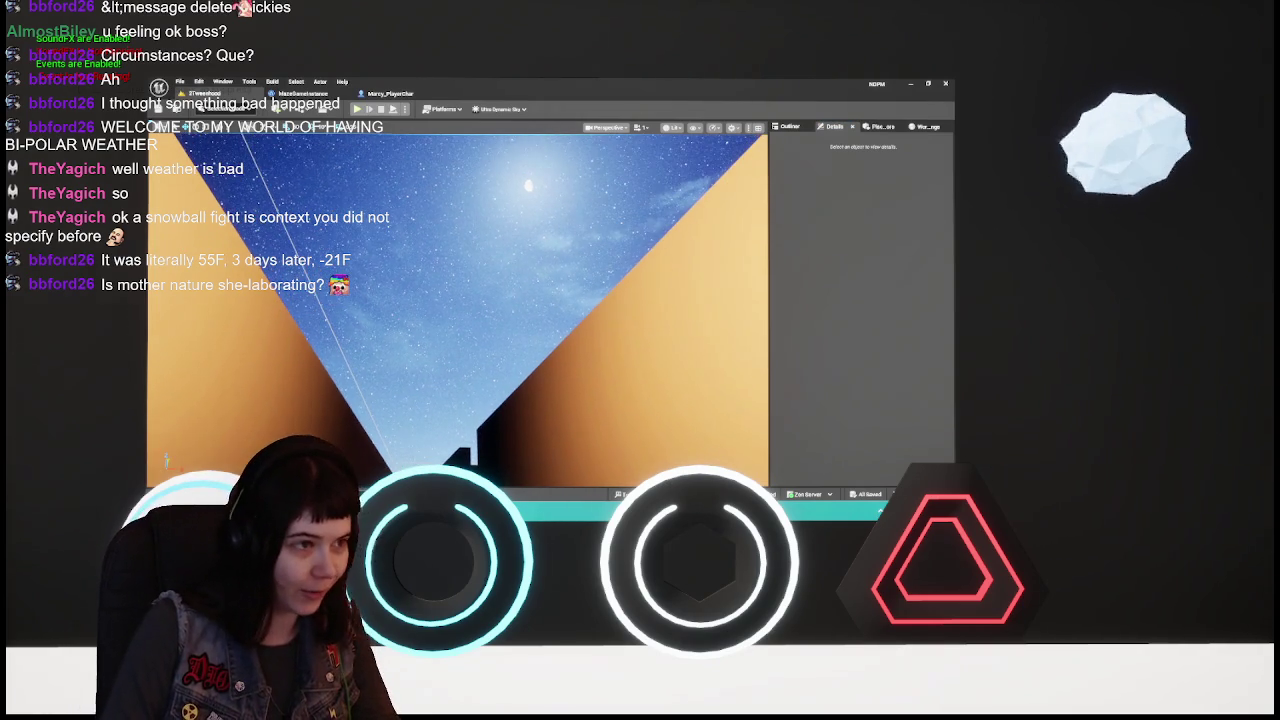
# Set Ultra_Dynamic_Sky's Time of Day to 2200 and save the 2Tweenhood level
pyautogui.moveTo(483, 354)
pyautogui.mouseDown()
pyautogui.moveTo(414, 443)
pyautogui.moveTo(366, 443)
pyautogui.moveTo(368, 355)
pyautogui.moveTo(417, 443)
pyautogui.moveTo(486, 351)
pyautogui.mouseUp()
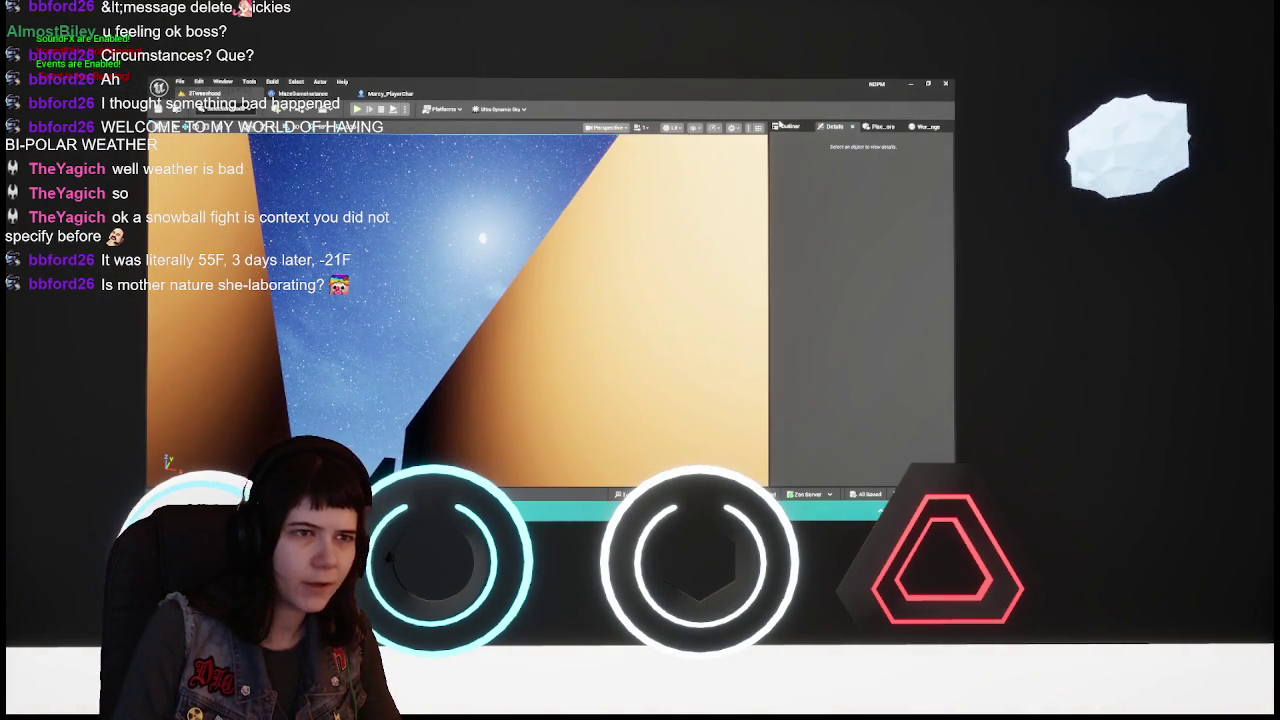
pyautogui.click(790, 126)
pyautogui.click(830, 211)
pyautogui.click(834, 126)
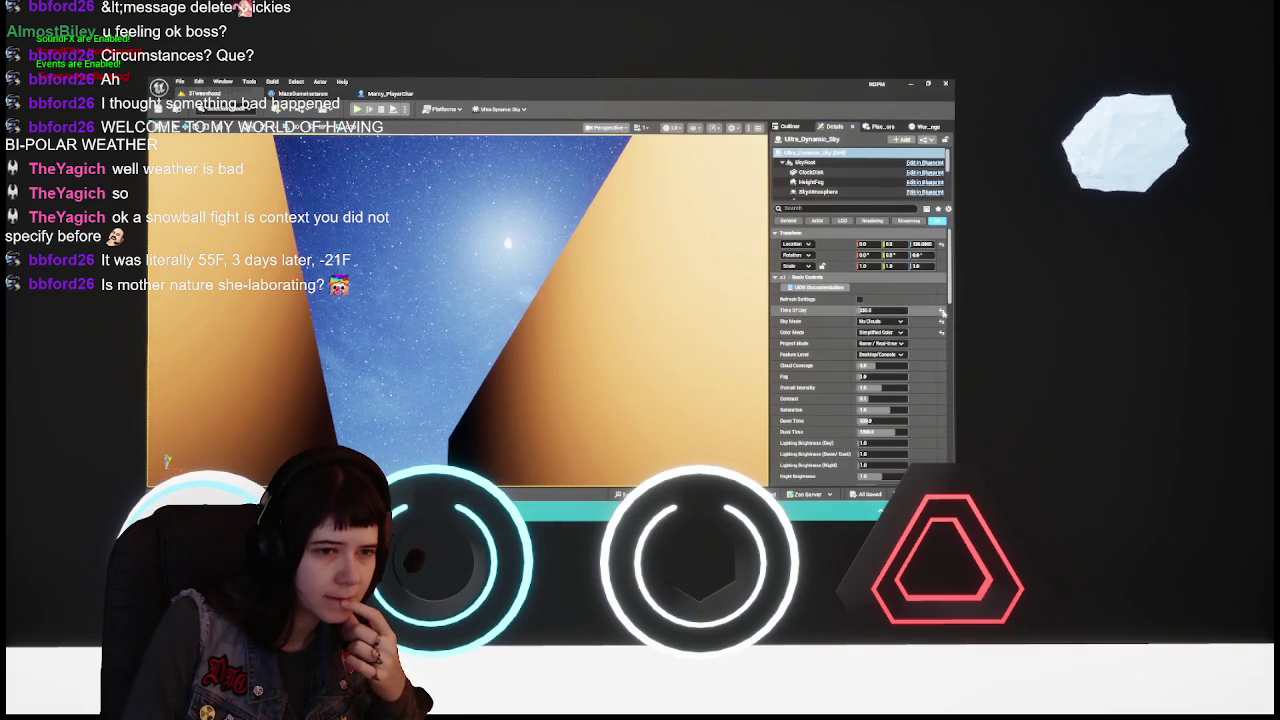
pyautogui.click(878, 311)
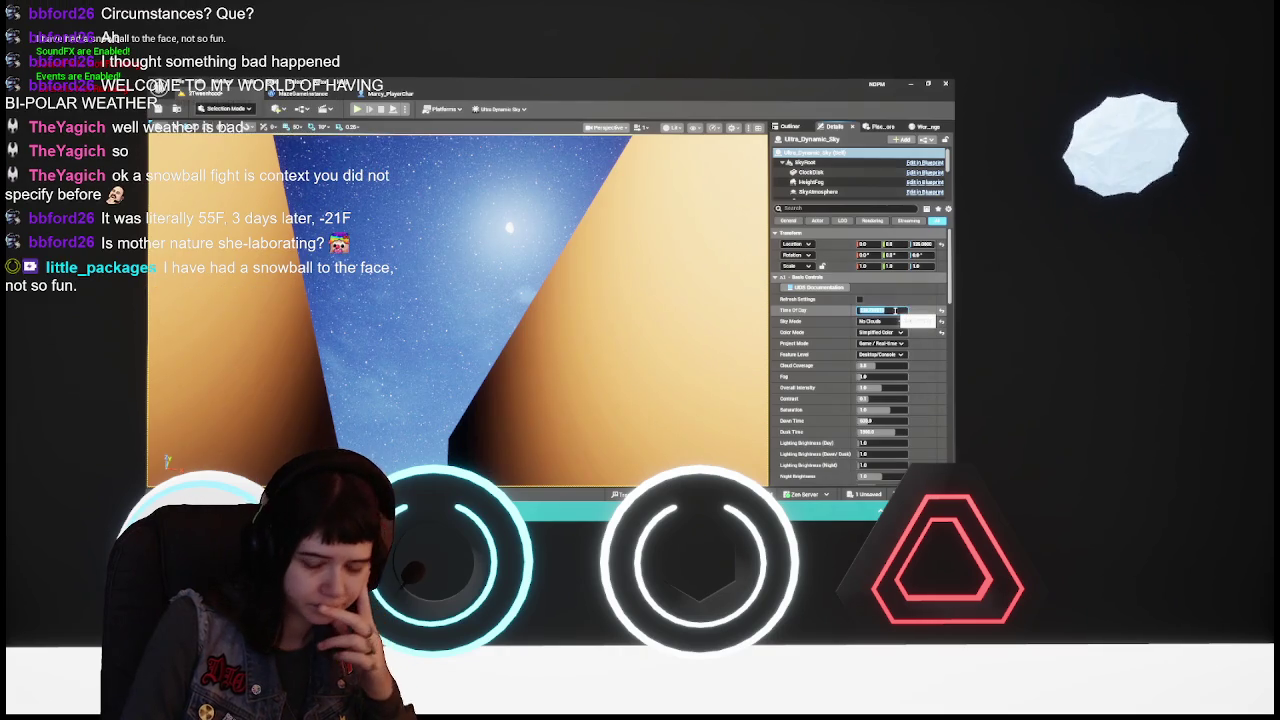
pyautogui.write('2200')
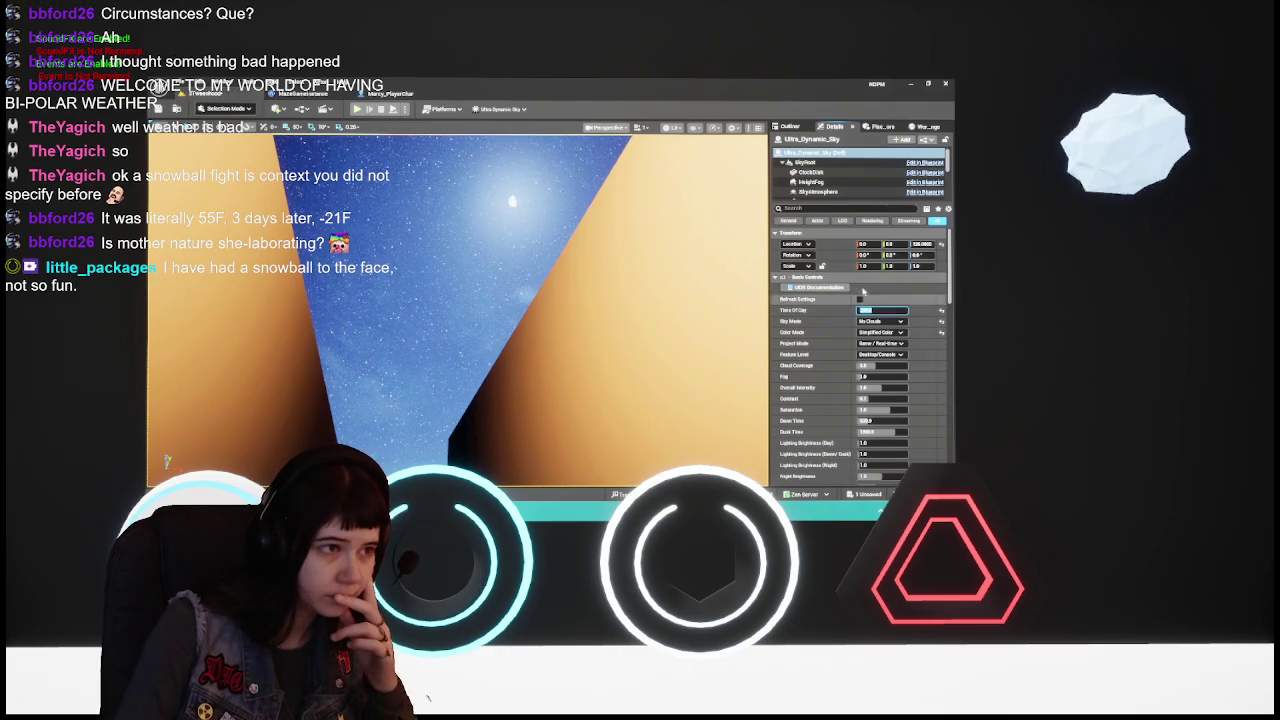
pyautogui.press('Return')
pyautogui.hotkey('ctrl', 's')
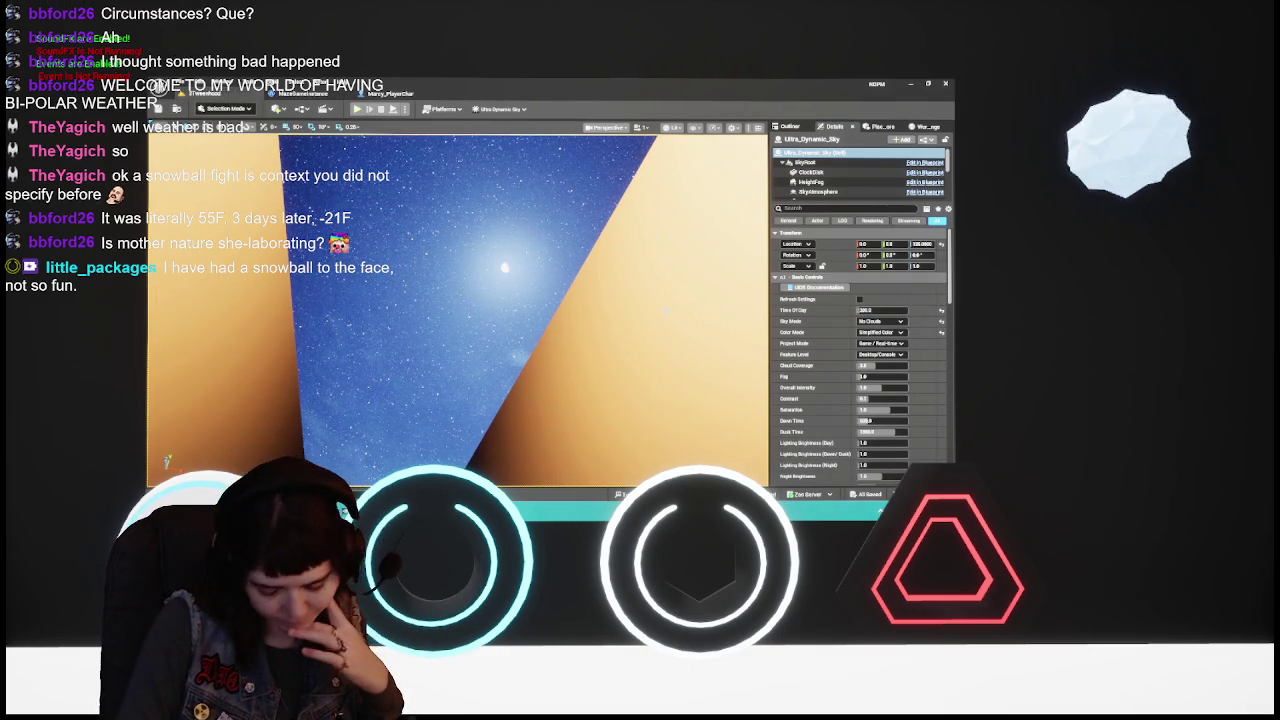
pyautogui.hotkey('ctrl', 'space')
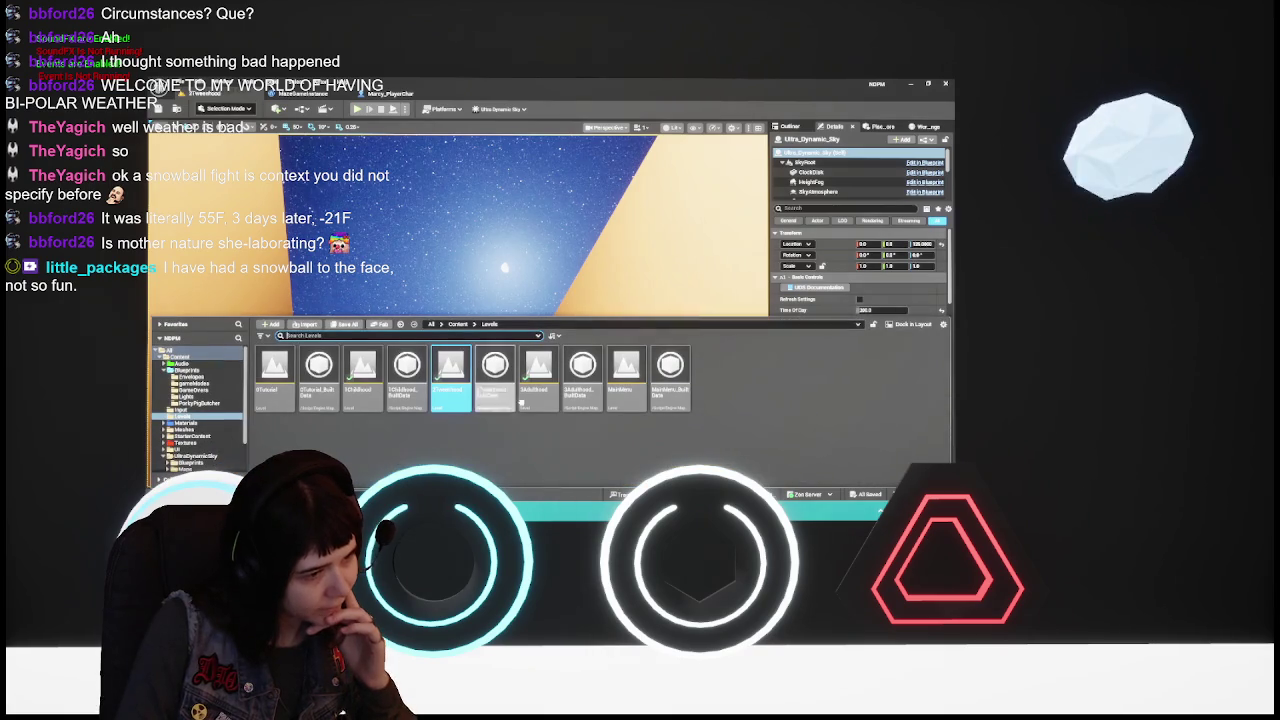
# Open the 3Adulthood level and inspect a couple of its wall lights up close
pyautogui.doubleClick(538, 385)
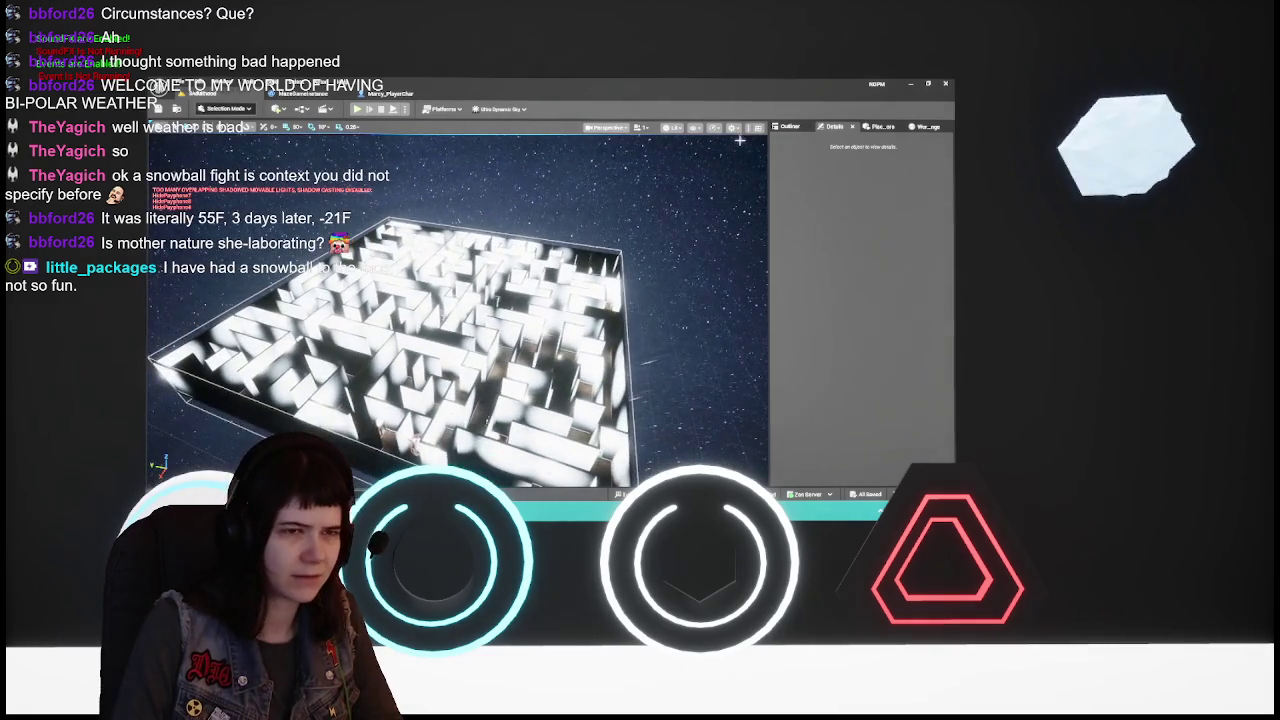
pyautogui.click(792, 126)
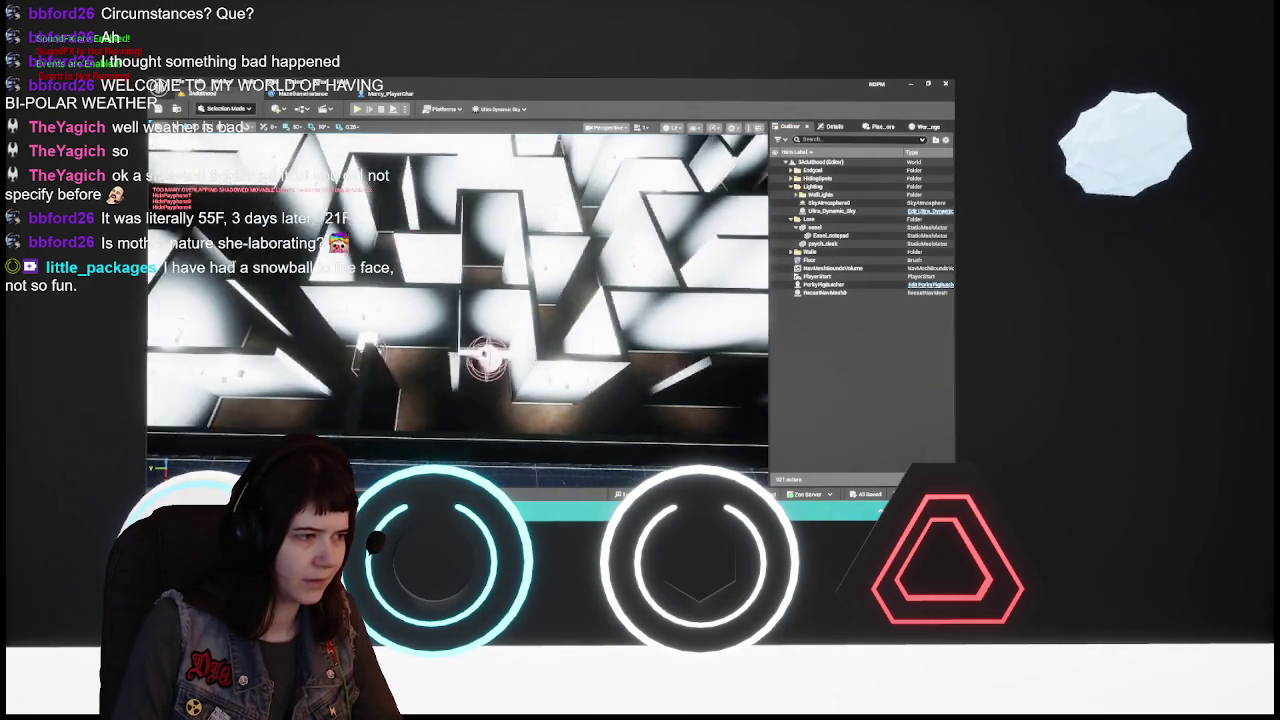
pyautogui.click(500, 268)
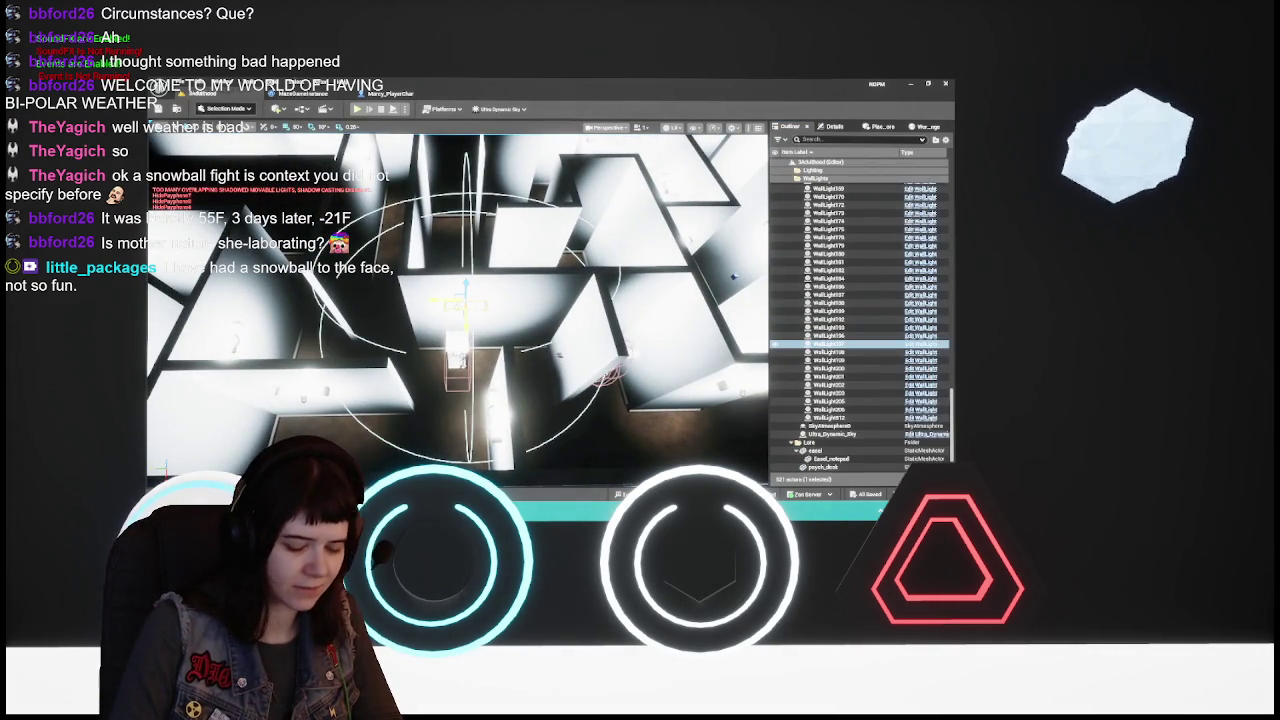
pyautogui.click(456, 307)
pyautogui.moveTo(456, 308)
pyautogui.mouseDown()
pyautogui.moveTo(648, 444)
pyautogui.moveTo(590, 440)
pyautogui.mouseUp()
pyautogui.click(603, 444)
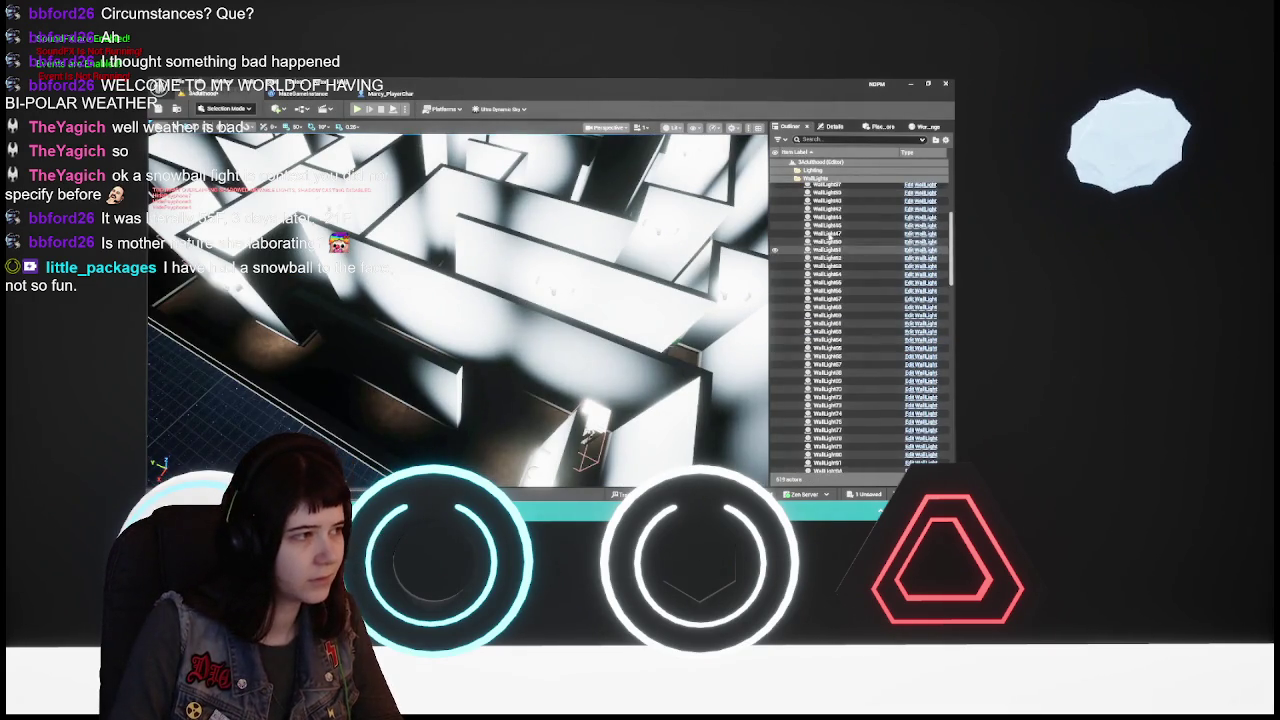
pyautogui.scroll(10, 830, 235)
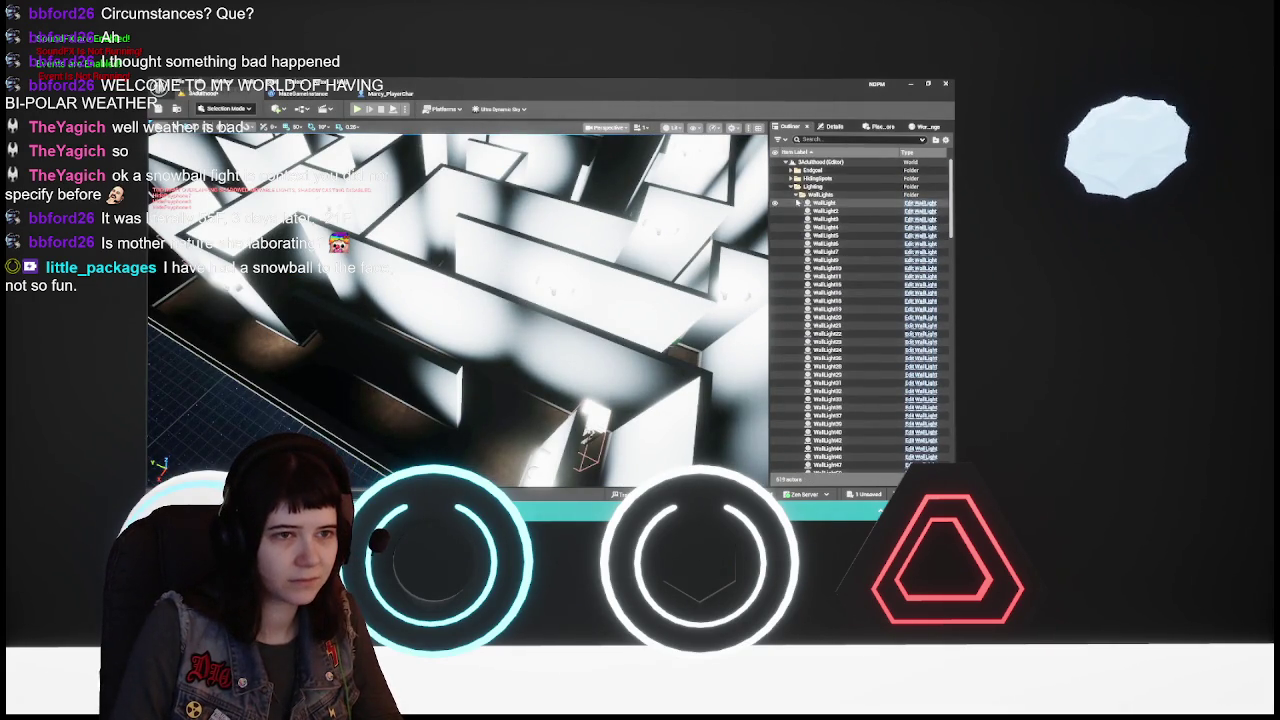
# Frame HidePayphone4 from the HidingSpots folder and inspect the nearby wall lights
pyautogui.click(797, 194)
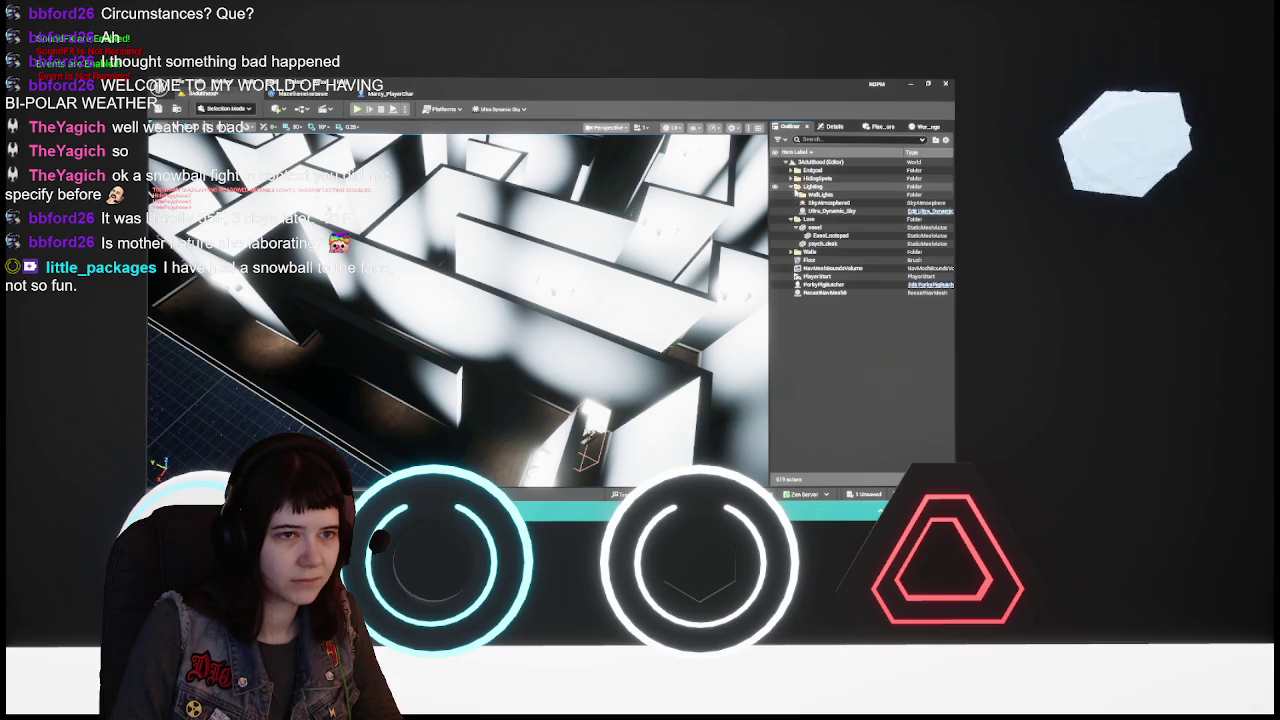
pyautogui.click(791, 180)
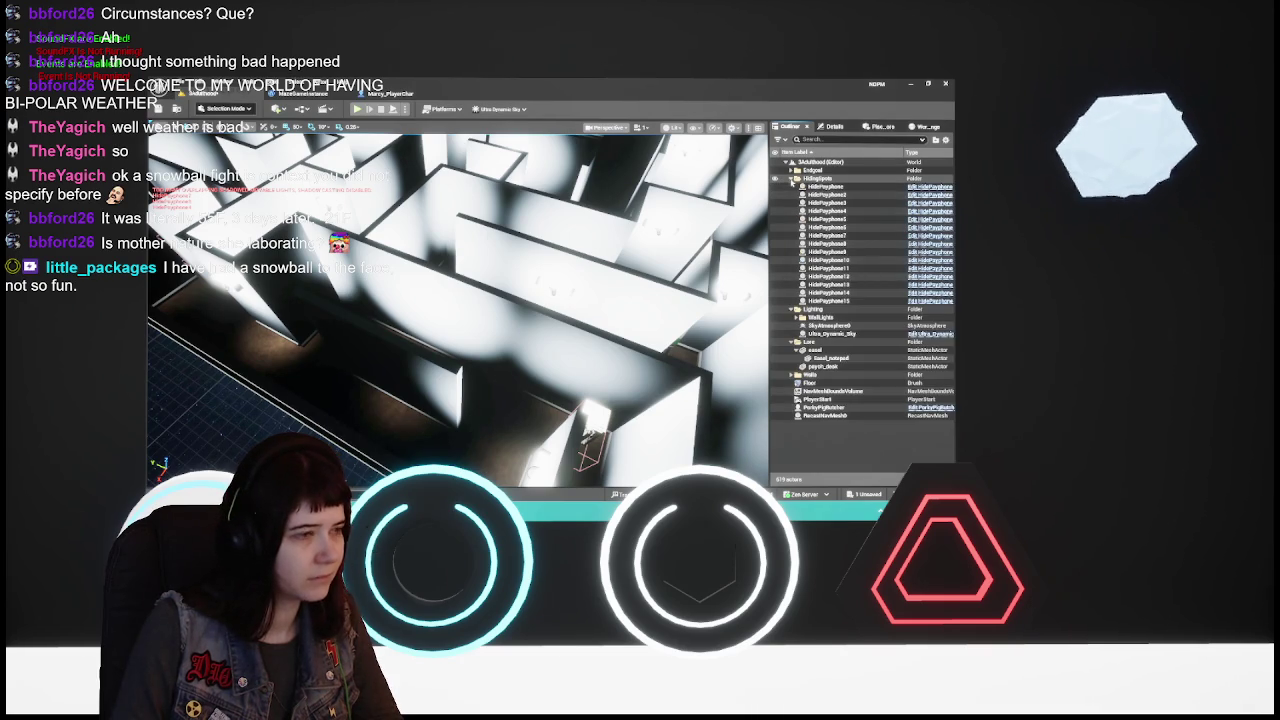
pyautogui.doubleClick(826, 211)
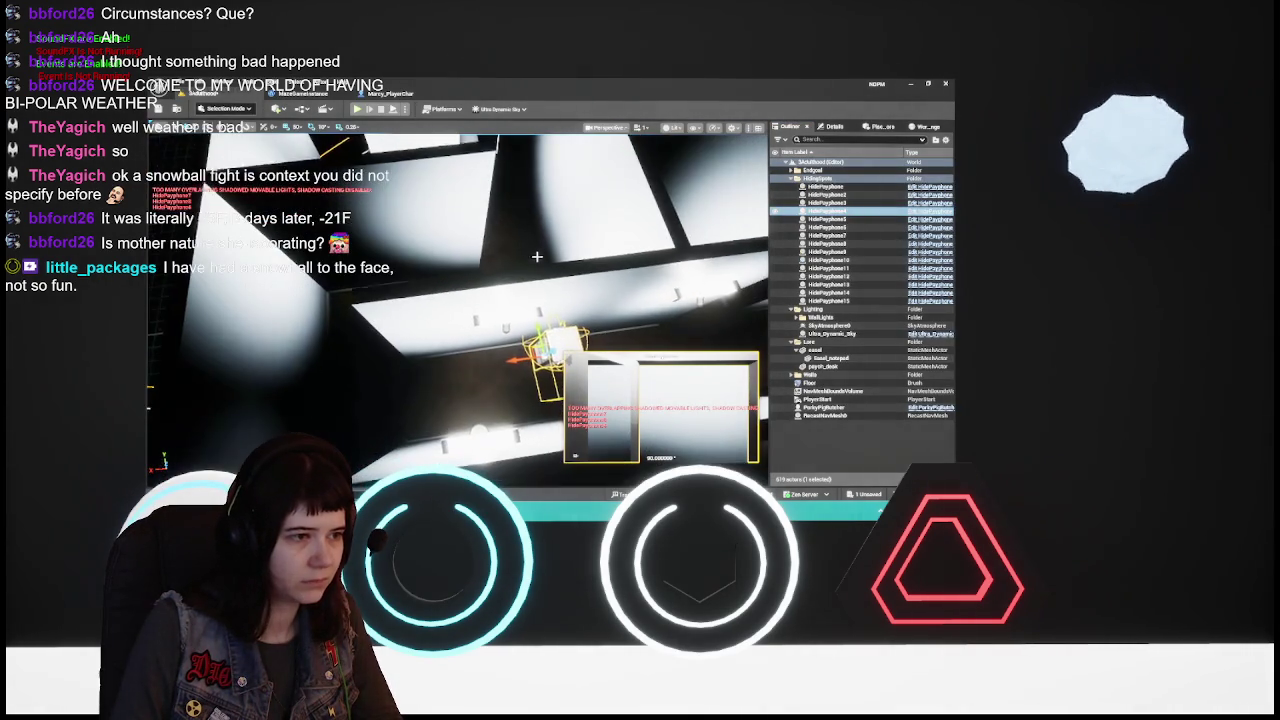
pyautogui.click(556, 348)
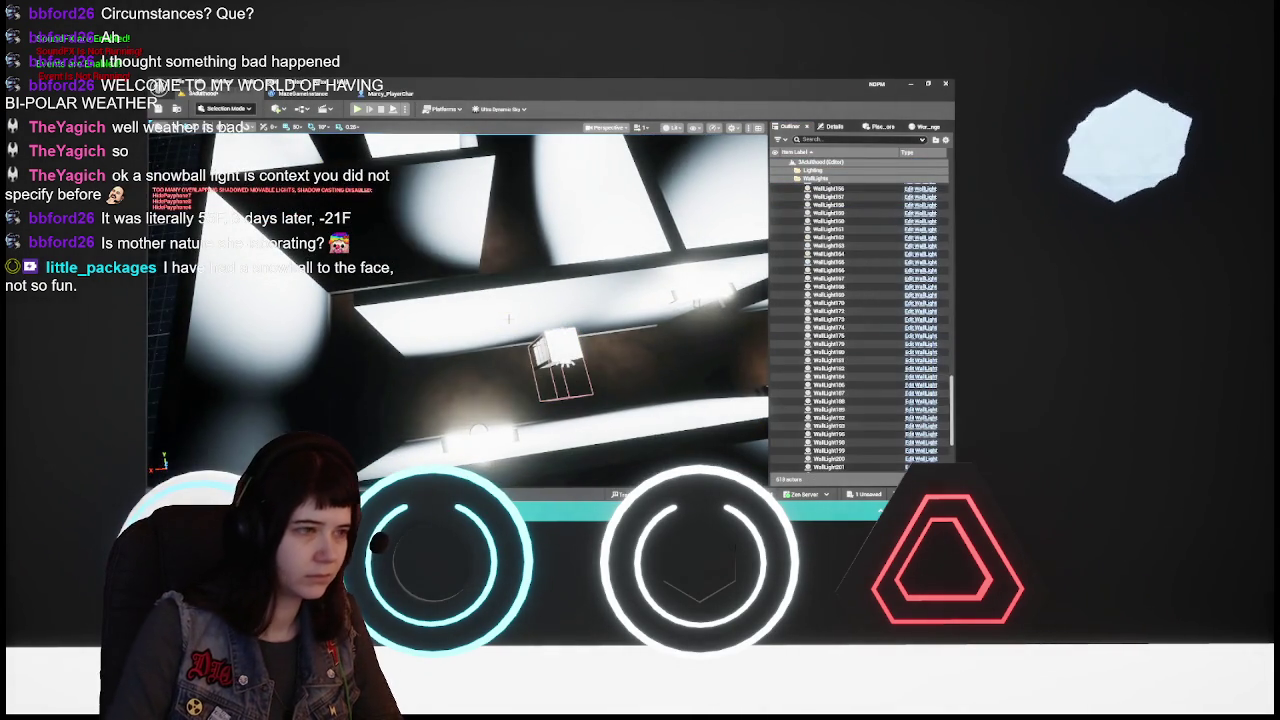
pyautogui.click(490, 240)
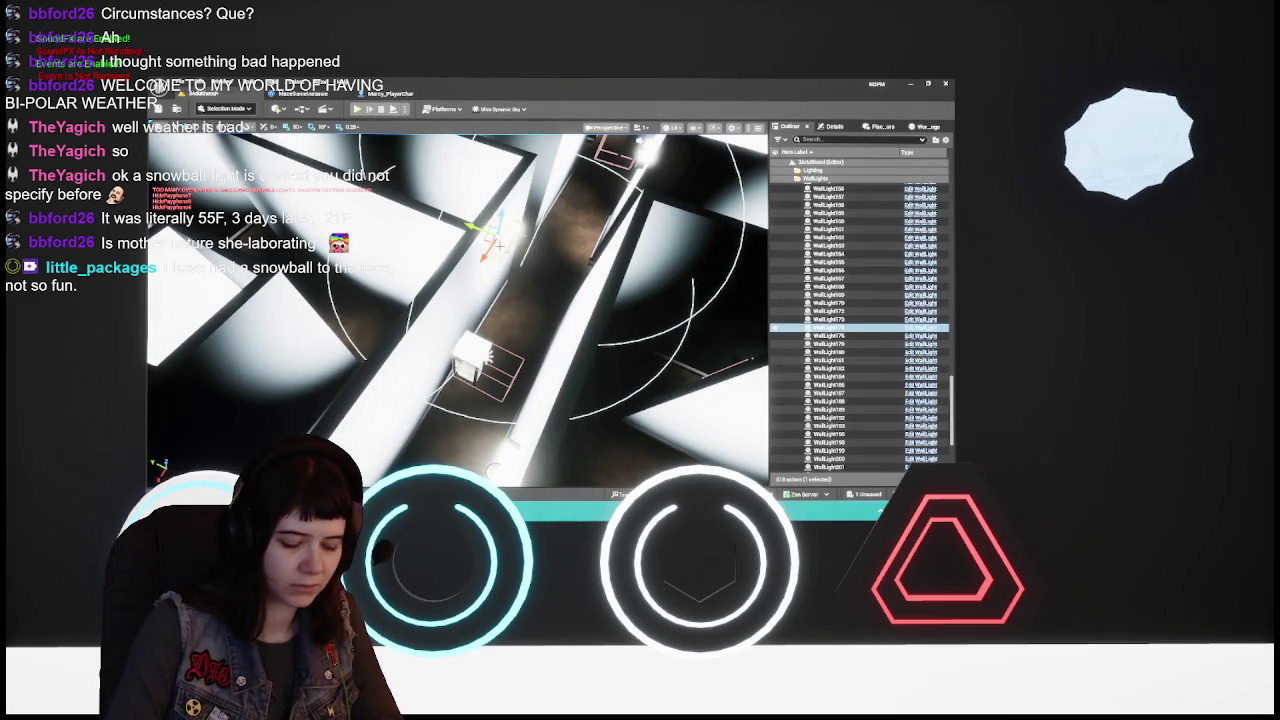
pyautogui.moveTo(534, 277)
pyautogui.mouseDown()
pyautogui.moveTo(600, 300)
pyautogui.moveTo(560, 300)
pyautogui.mouseUp()
pyautogui.click(470, 292)
pyautogui.moveTo(466, 290); pyautogui.dragTo(467, 297)
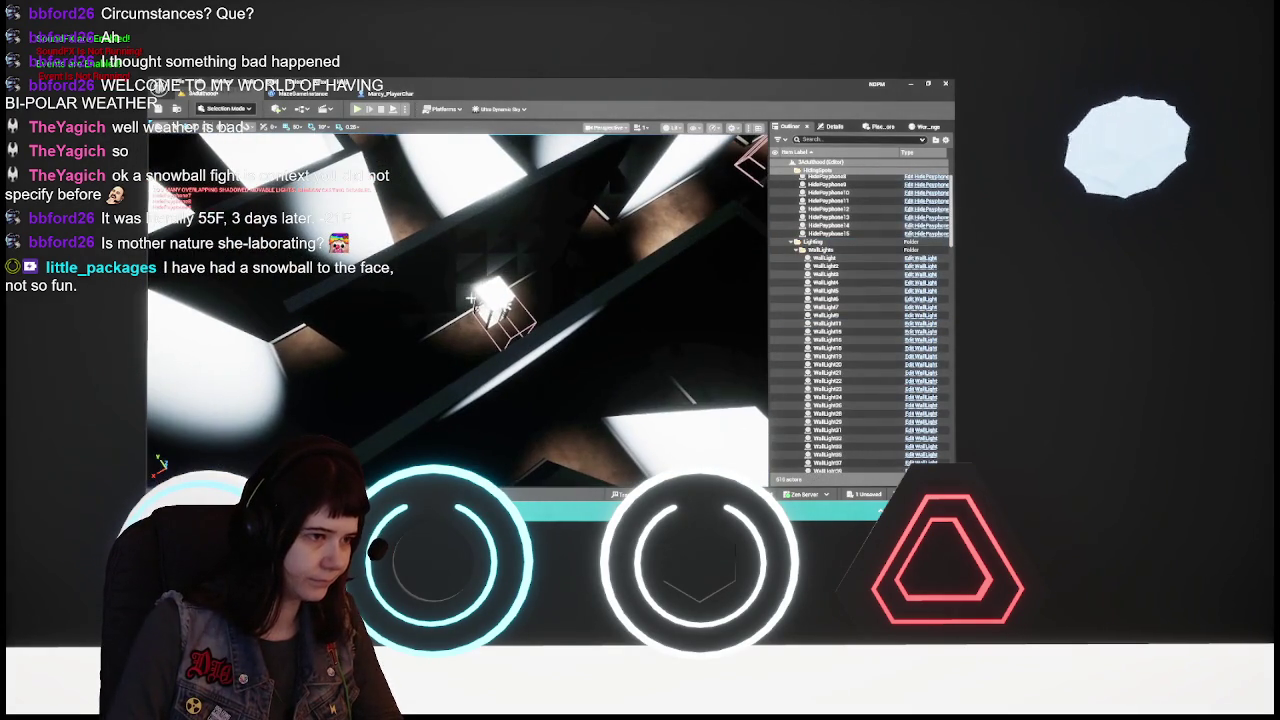
pyautogui.doubleClick(830, 210)
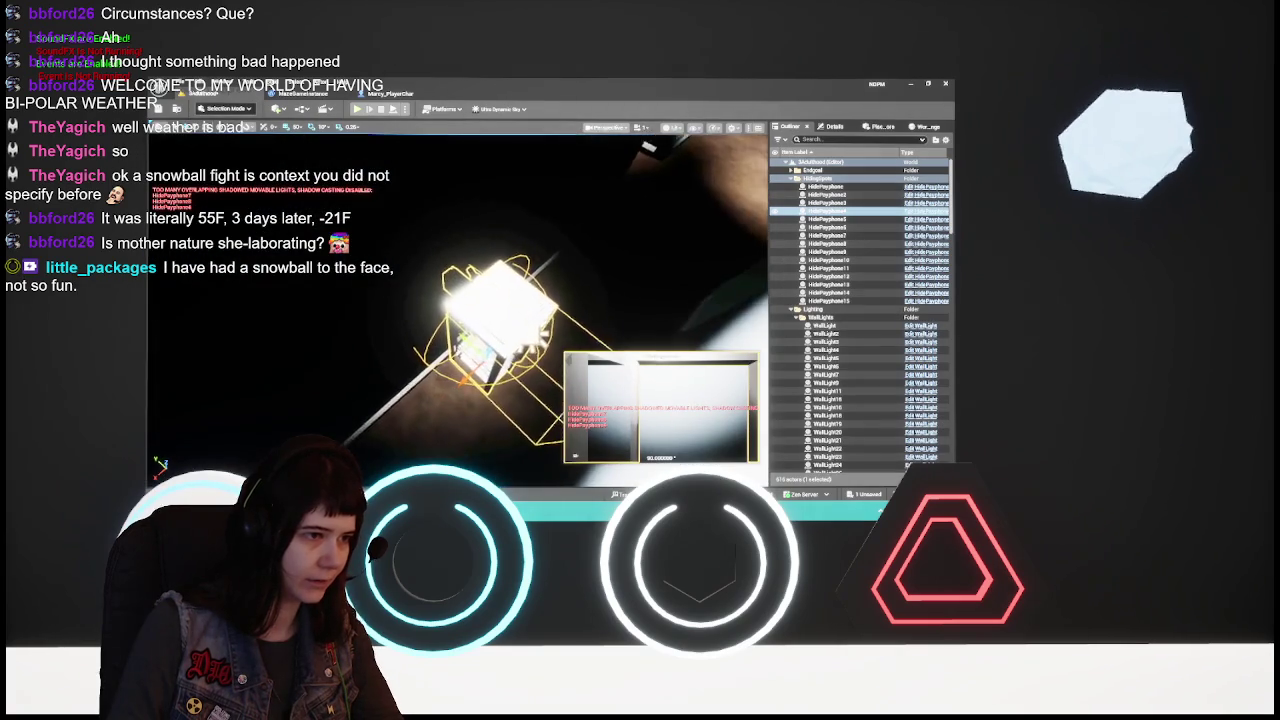
# Jump between HidePayphone spots and pull back to an overhead view of the maze
pyautogui.scroll(-5, 458, 305)
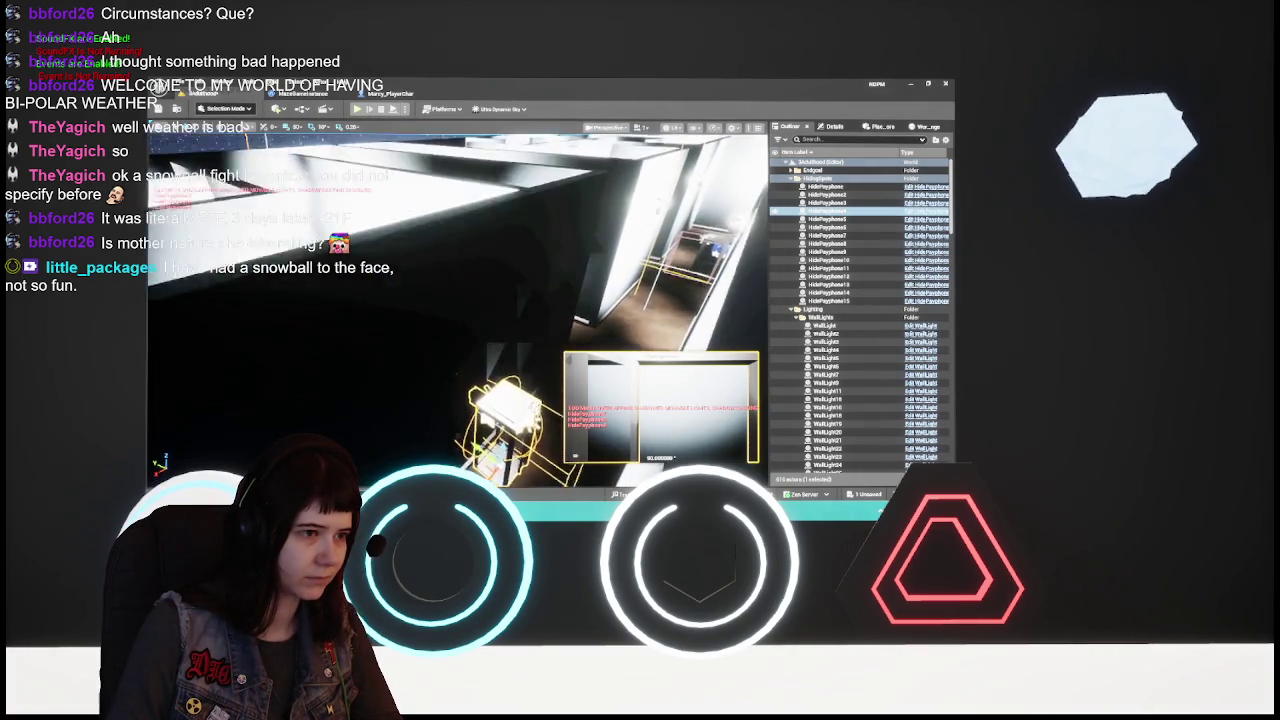
pyautogui.moveTo(458, 305); pyautogui.dragTo(458, 345)
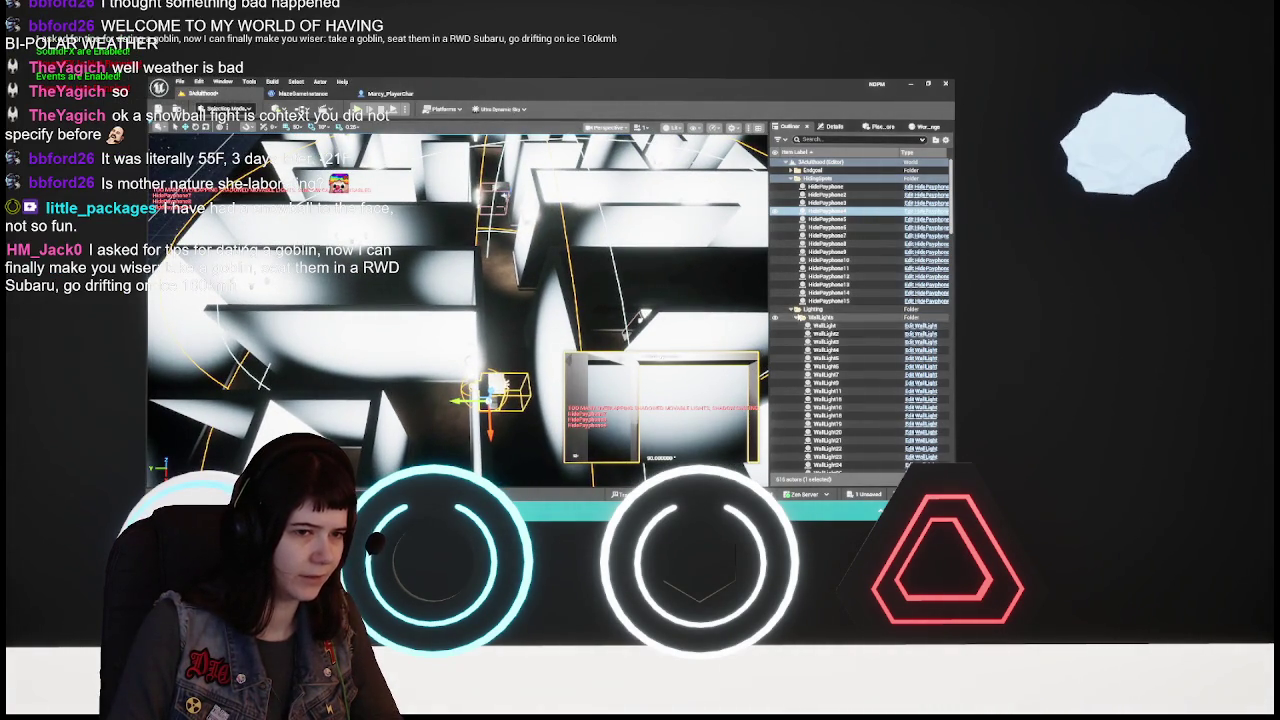
pyautogui.click(790, 309)
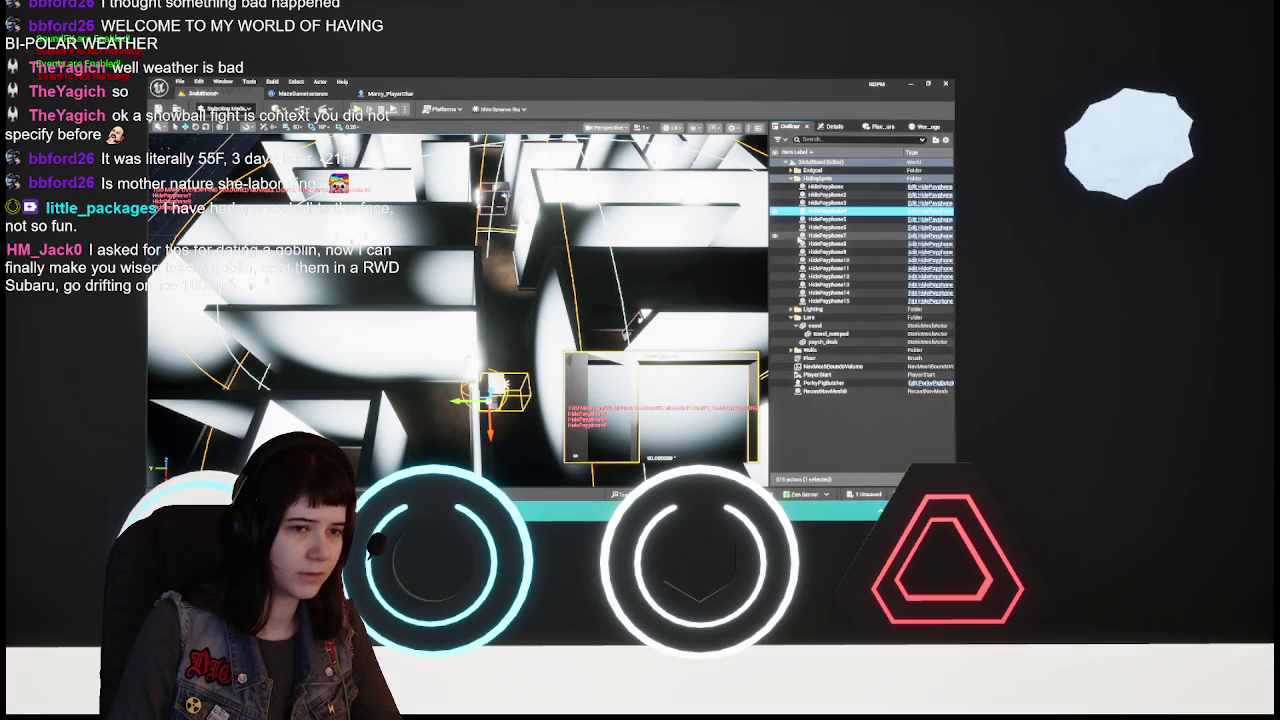
pyautogui.doubleClick(853, 237)
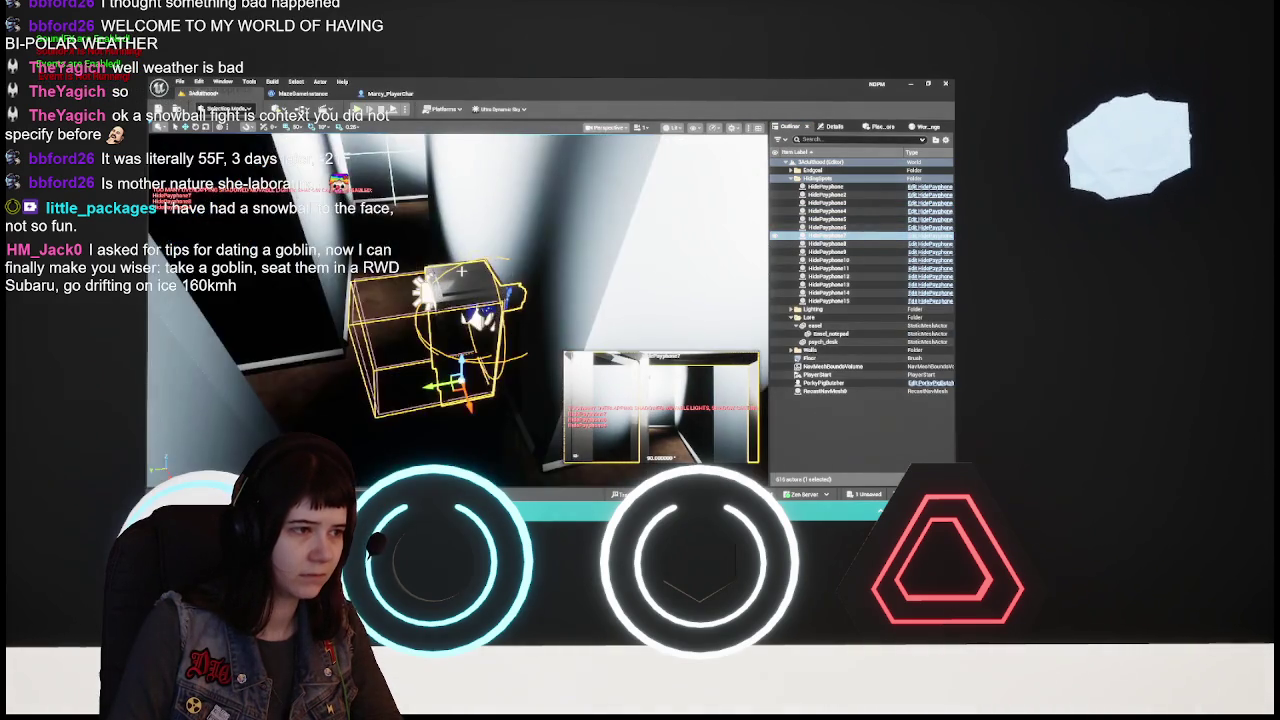
pyautogui.scroll(-10, 515, 284)
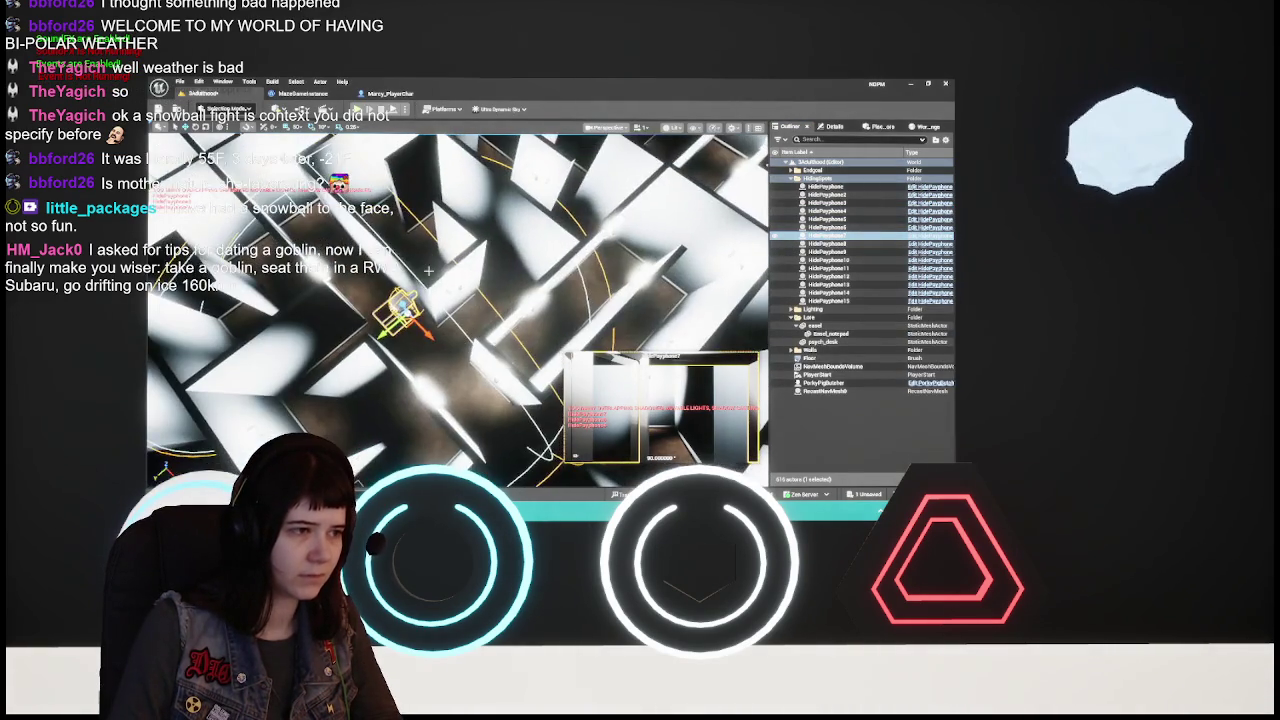
pyautogui.scroll(-10, 515, 284)
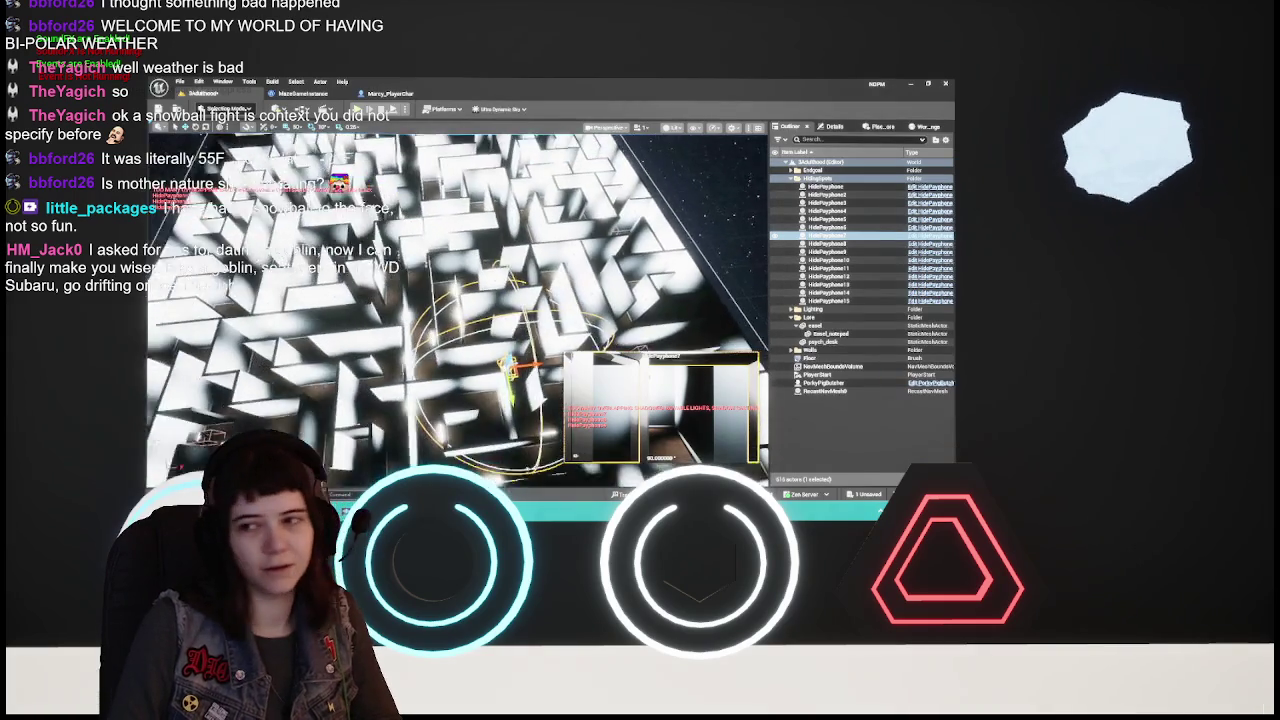
pyautogui.scroll(-2, 515, 284)
pyautogui.moveTo(704, 280); pyautogui.dragTo(704, 316)
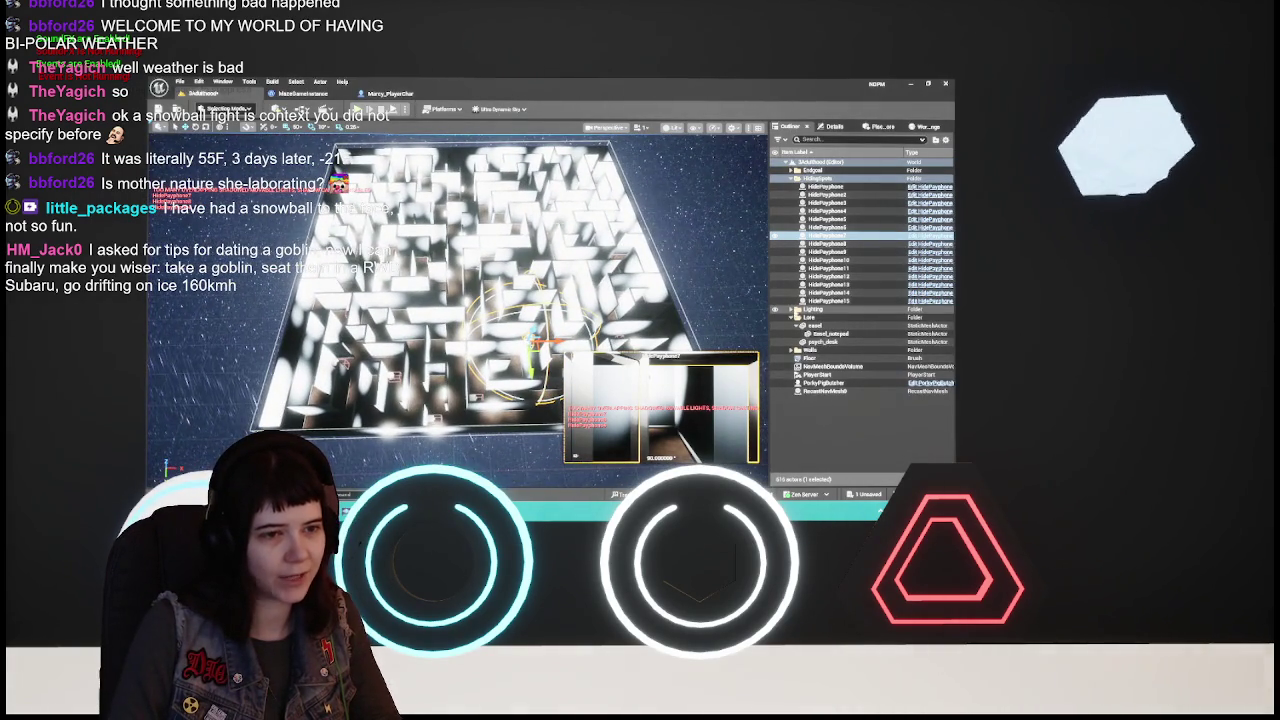
# Expand Lighting > WallLights in the Outliner and select all 157 WallLights
pyautogui.click(792, 310)
pyautogui.click(795, 317)
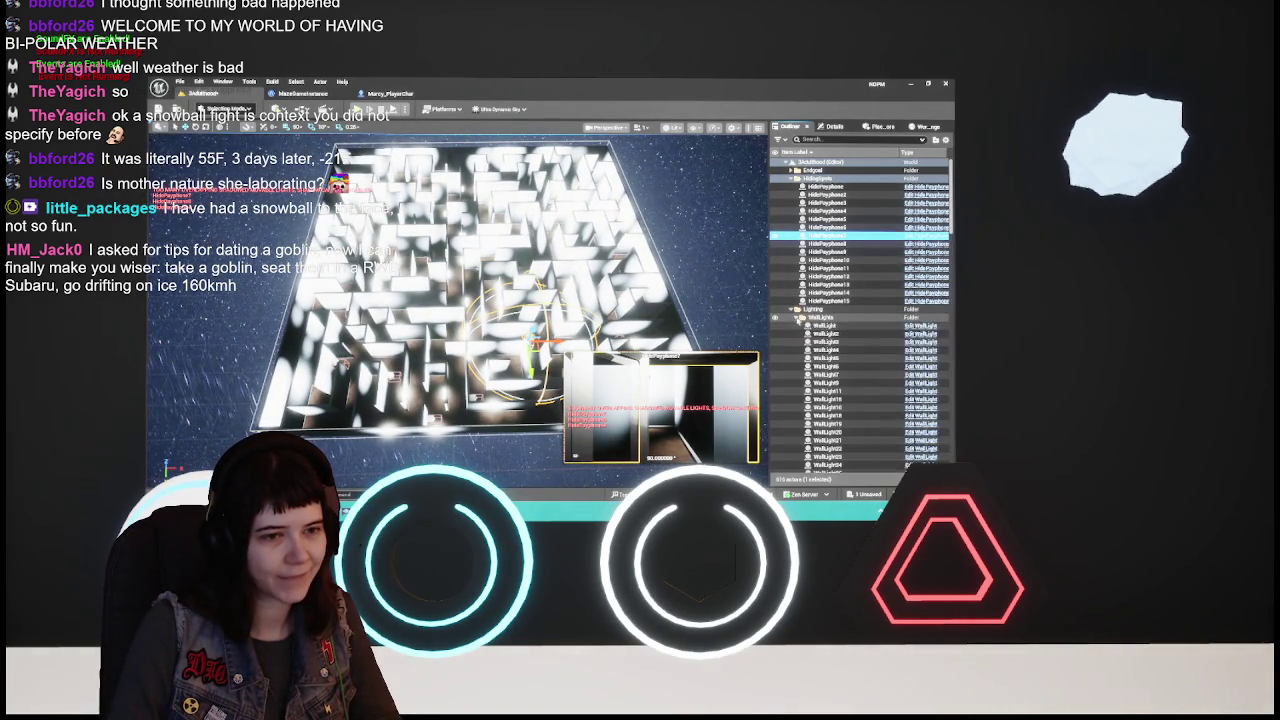
pyautogui.scroll(-2, 833, 300)
pyautogui.click(833, 289)
pyautogui.scroll(-3, 833, 296)
pyautogui.scroll(-15, 833, 296)
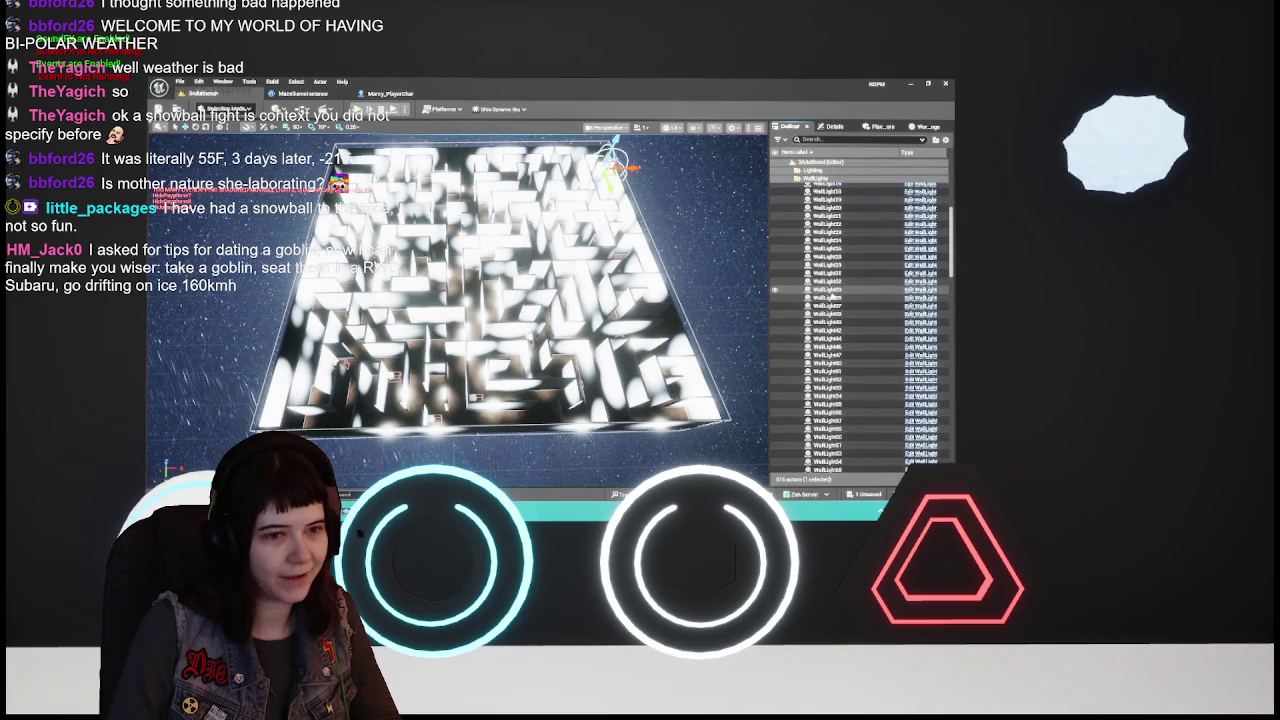
pyautogui.scroll(-12, 833, 296)
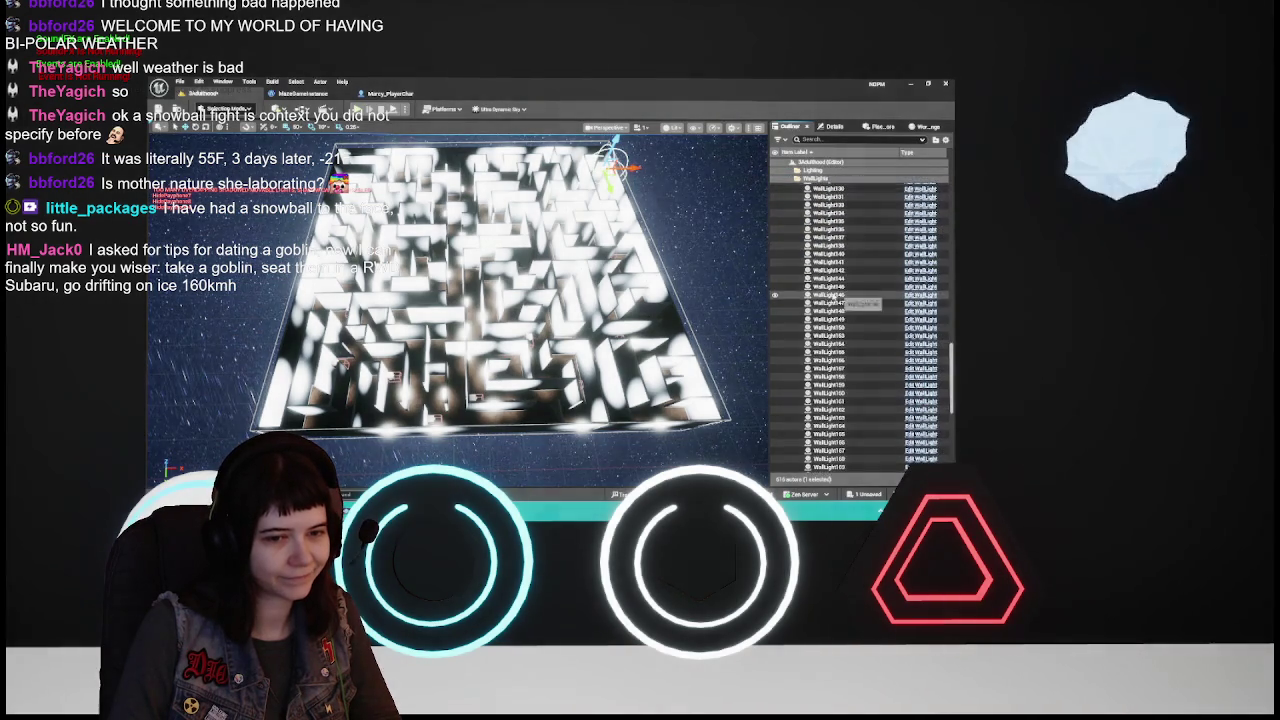
pyautogui.keyDown('shift'); pyautogui.click(845, 370); pyautogui.keyUp('shift')
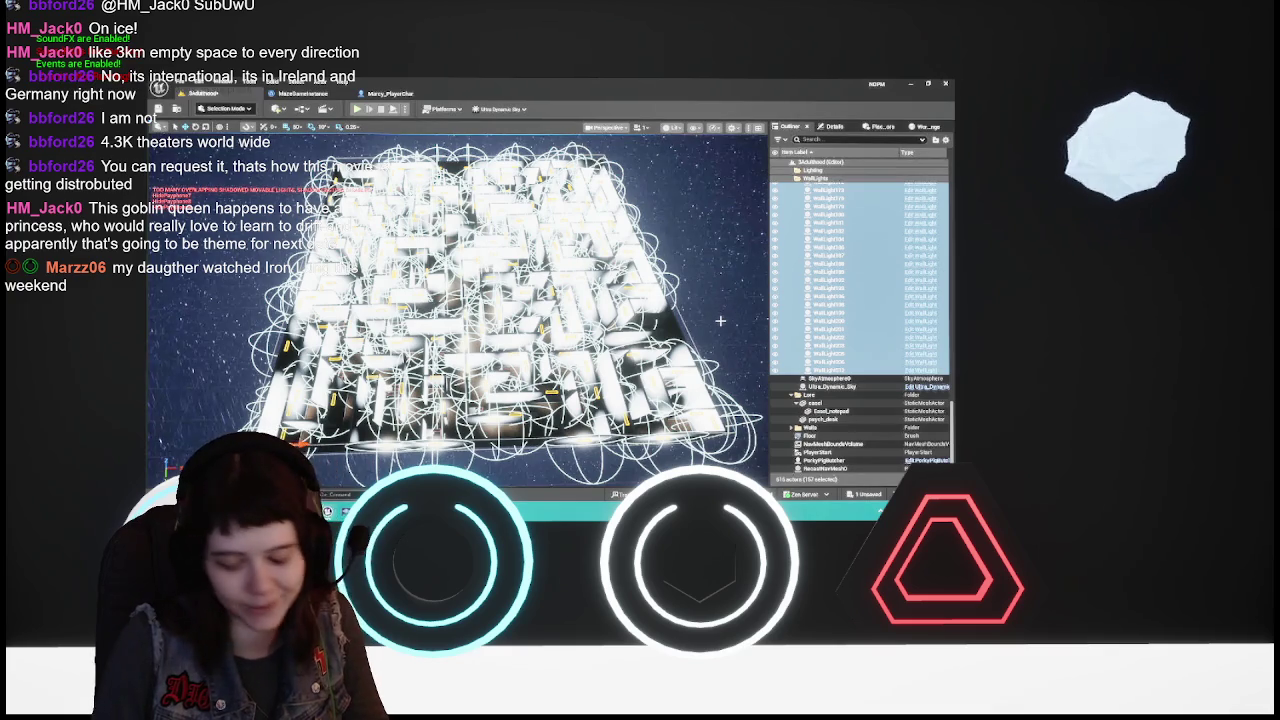
# Delete the selected wall lights and fly over the darkened maze
pyautogui.moveTo(678, 314)
pyautogui.mouseDown()
pyautogui.moveTo(678, 285)
pyautogui.moveTo(678, 322)
pyautogui.moveTo(678, 308)
pyautogui.mouseUp()
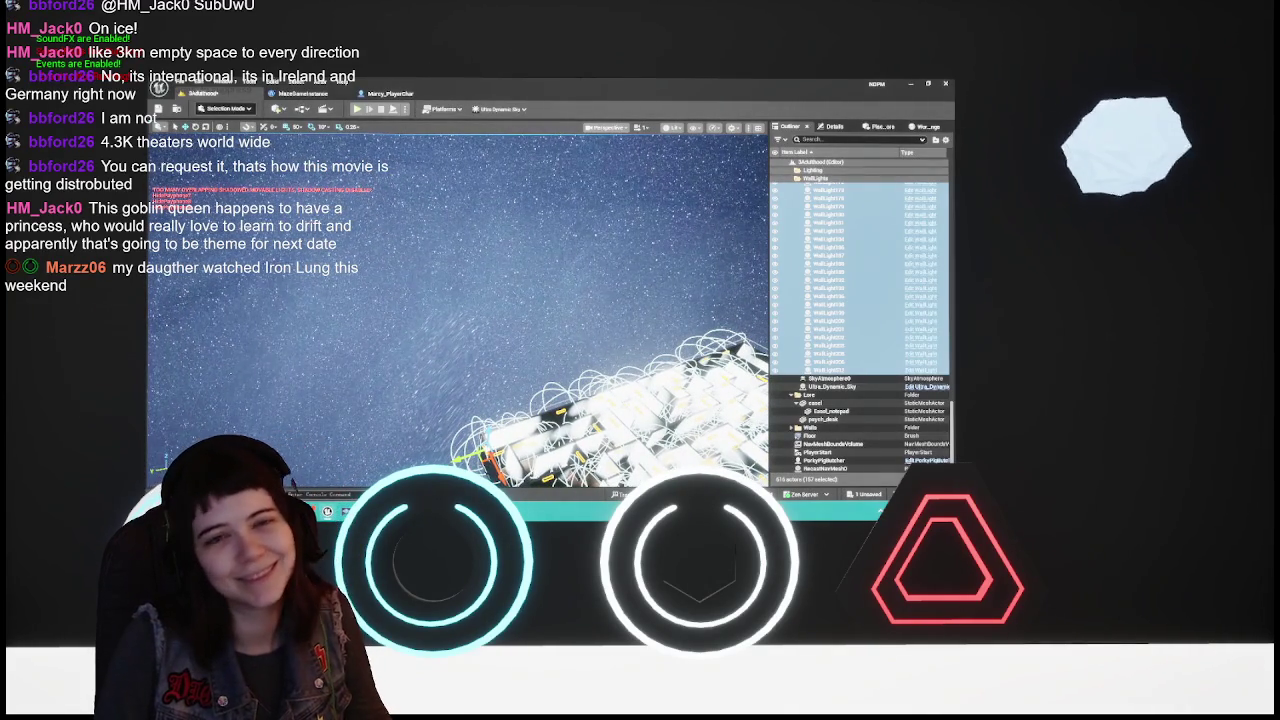
pyautogui.moveTo(600, 380); pyautogui.dragTo(600, 360)
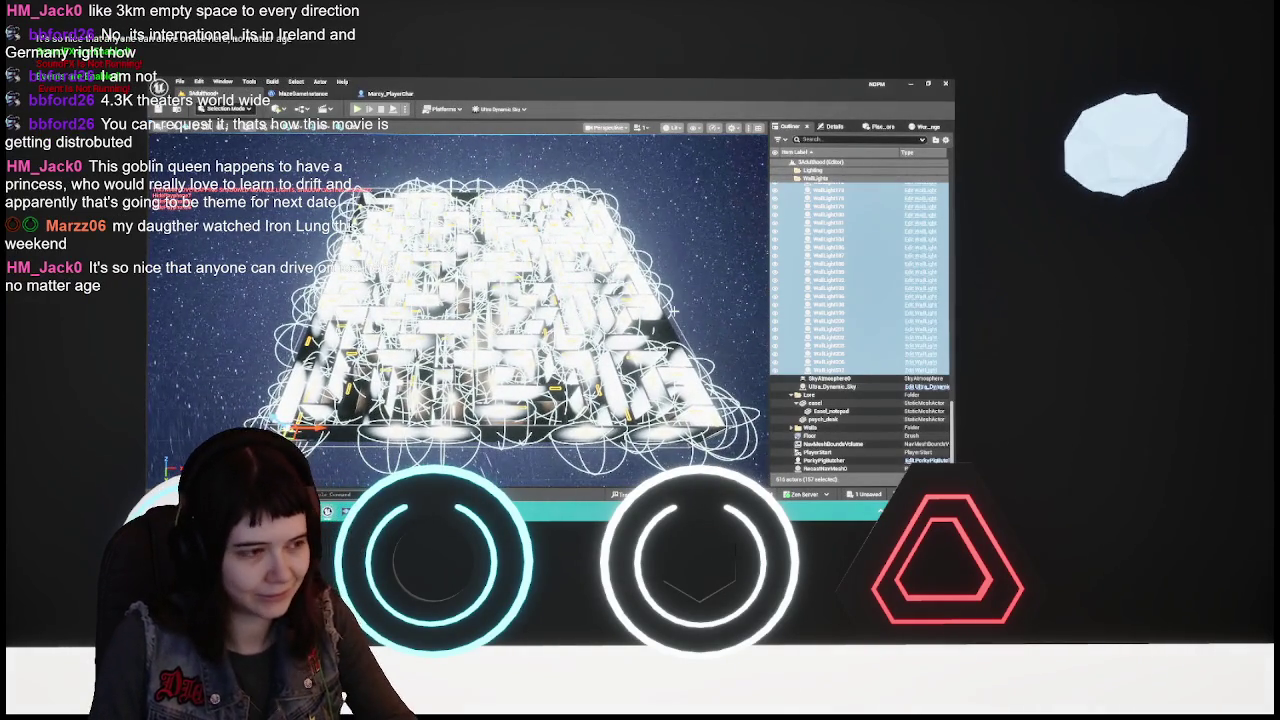
pyautogui.press('Escape')
pyautogui.moveTo(673, 310); pyautogui.dragTo(640, 340)
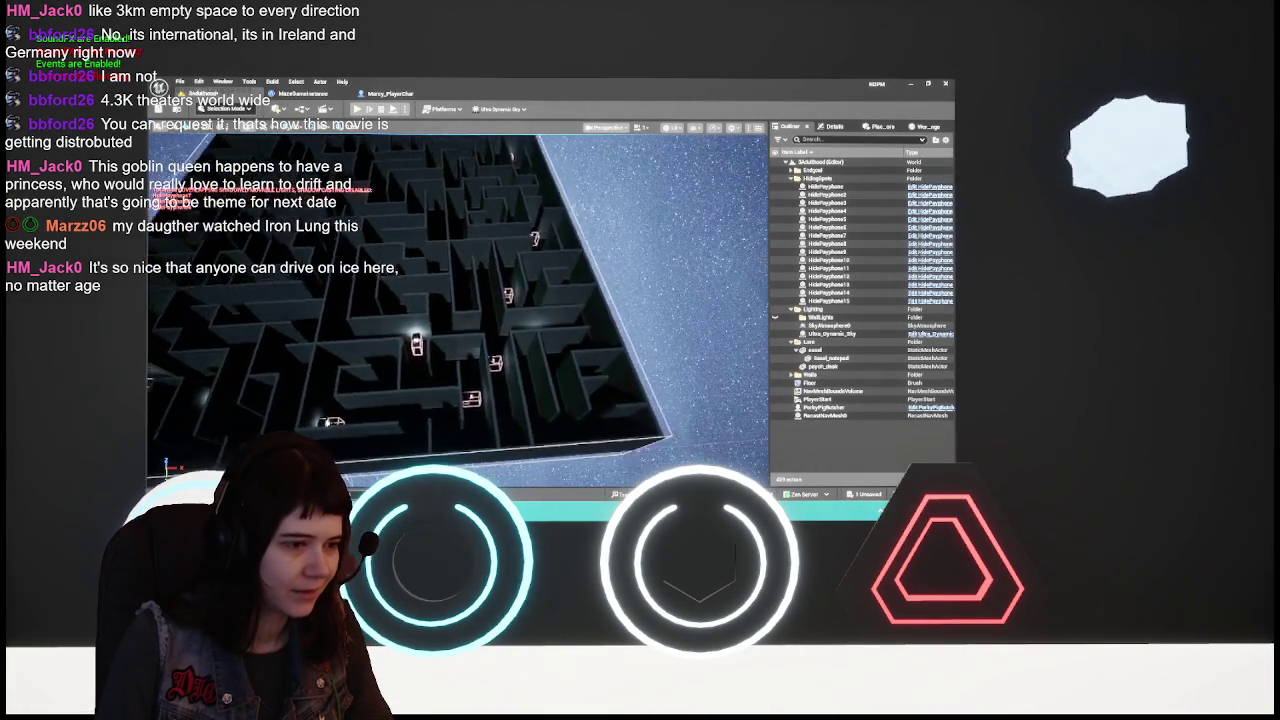
pyautogui.moveTo(423, 254); pyautogui.dragTo(450, 320)
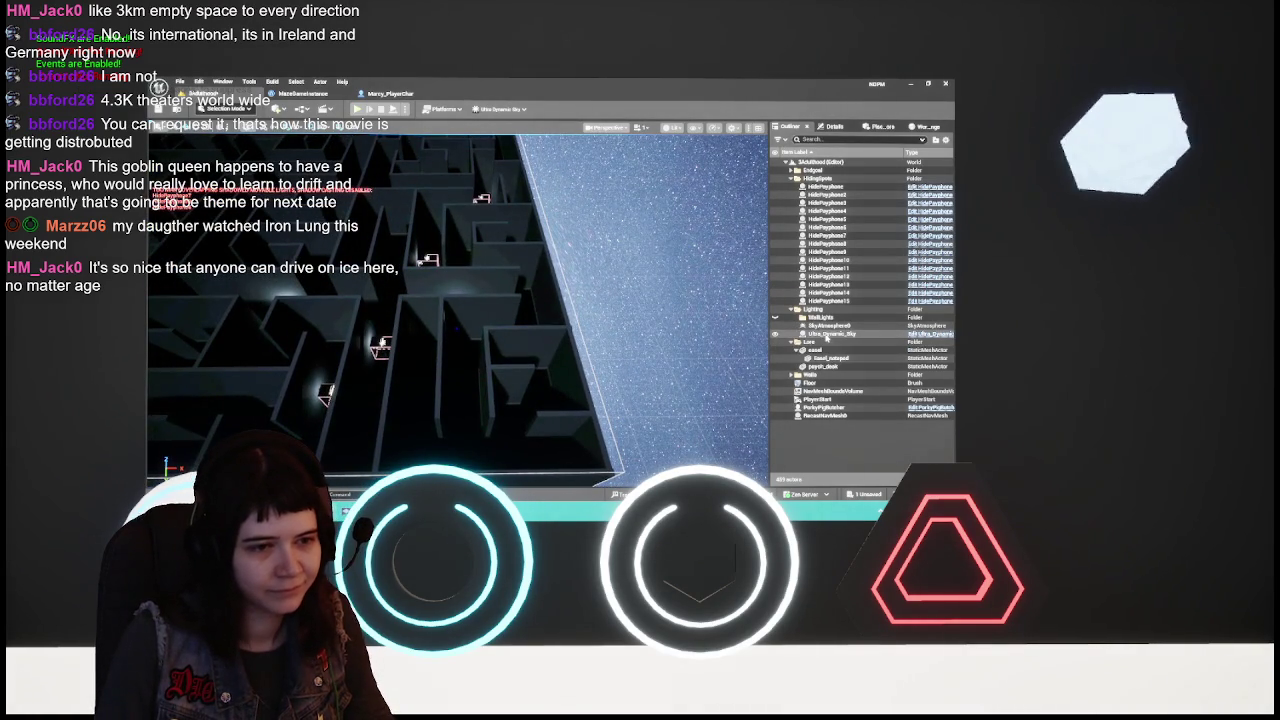
pyautogui.click(820, 399)
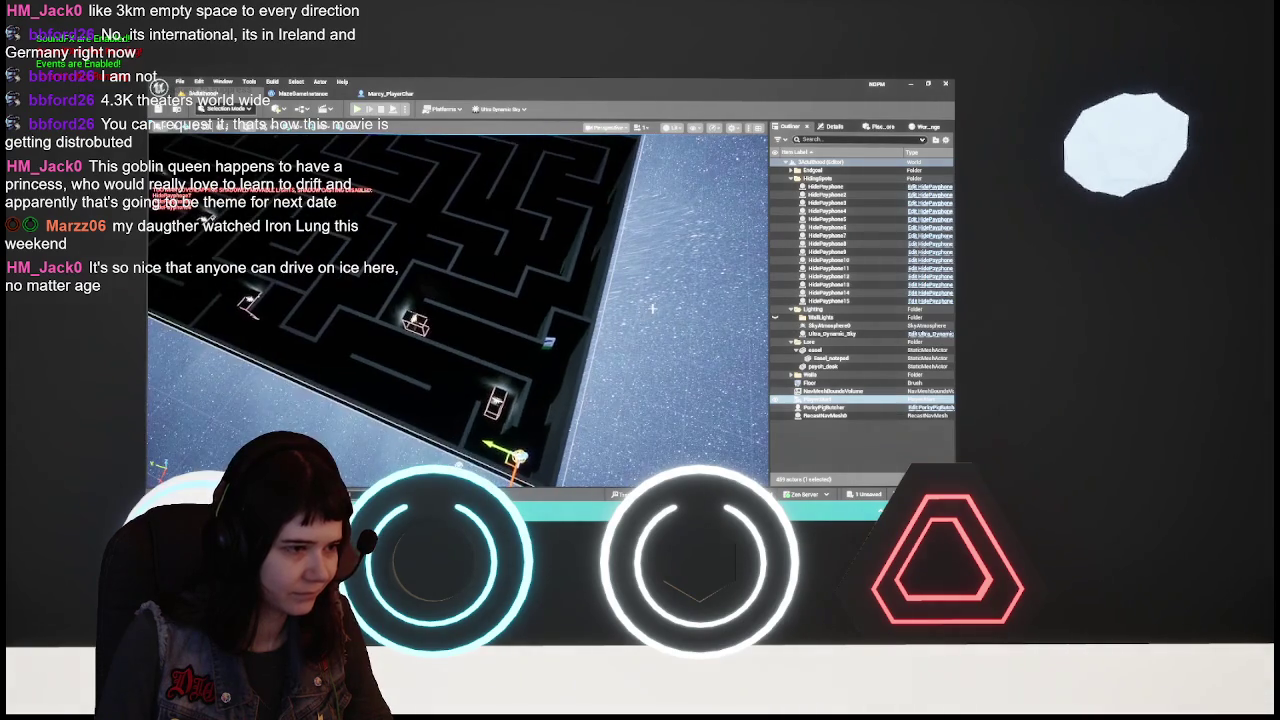
# Undo to compare, frame the 157 wall lights, then delete them again
pyautogui.hotkey('ctrl', 'z')
pyautogui.hotkey('ctrl', 'z')
pyautogui.press('f')
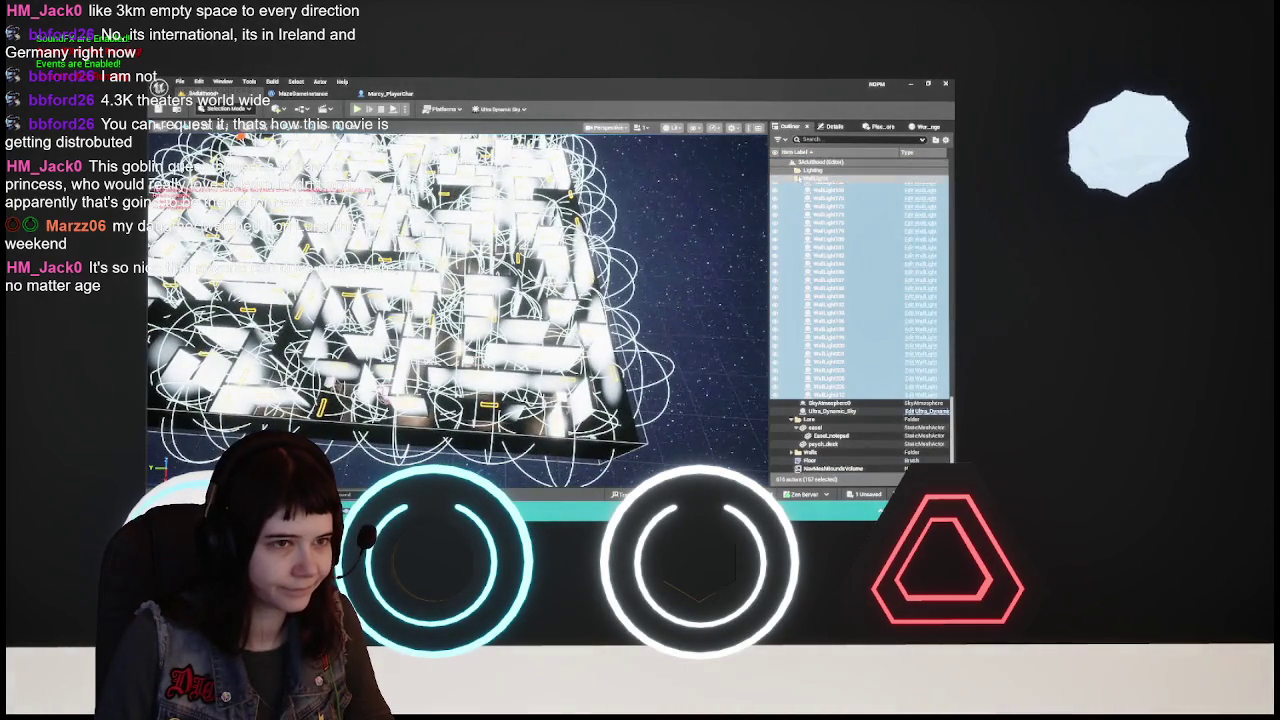
pyautogui.press('Delete')
pyautogui.press('Left')
pyautogui.moveTo(450, 300)
pyautogui.mouseDown()
pyautogui.moveTo(450, 238)
pyautogui.moveTo(434, 235)
pyautogui.mouseUp()
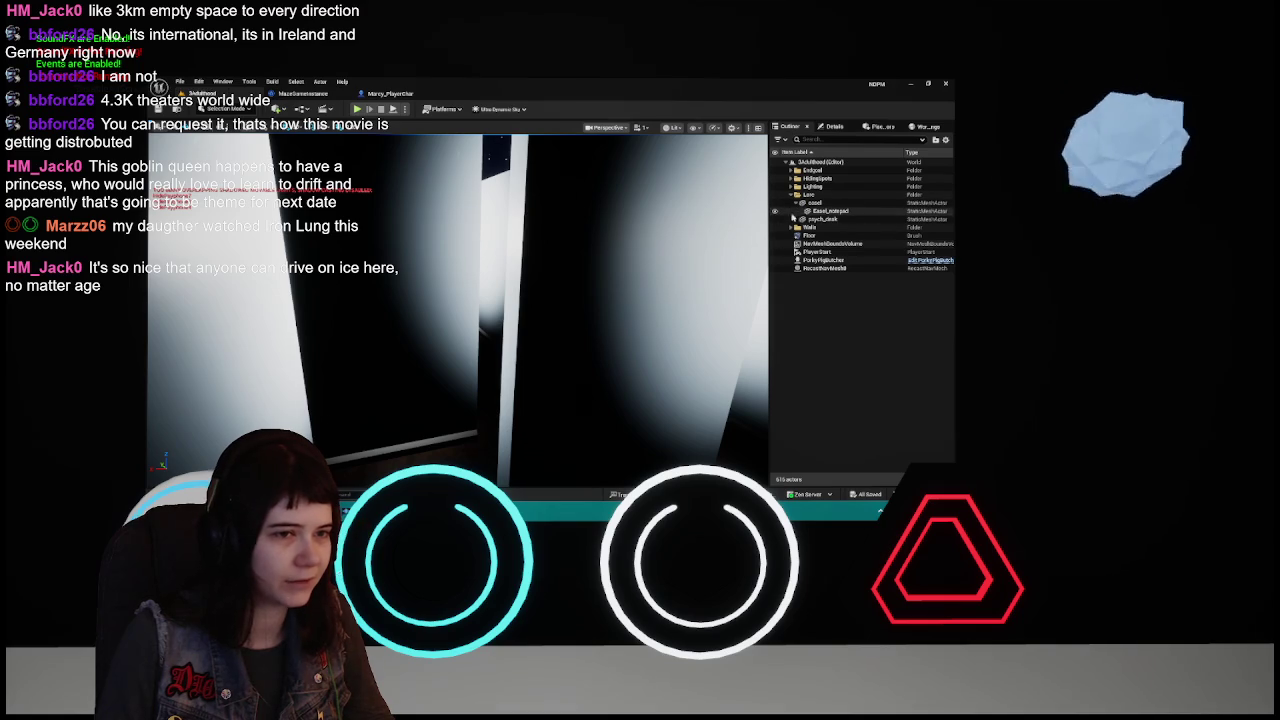
# Collapse the Lore folder and close the MazeGameInstance and Marcy_PlayerChar Blueprint tabs
pyautogui.click(791, 194)
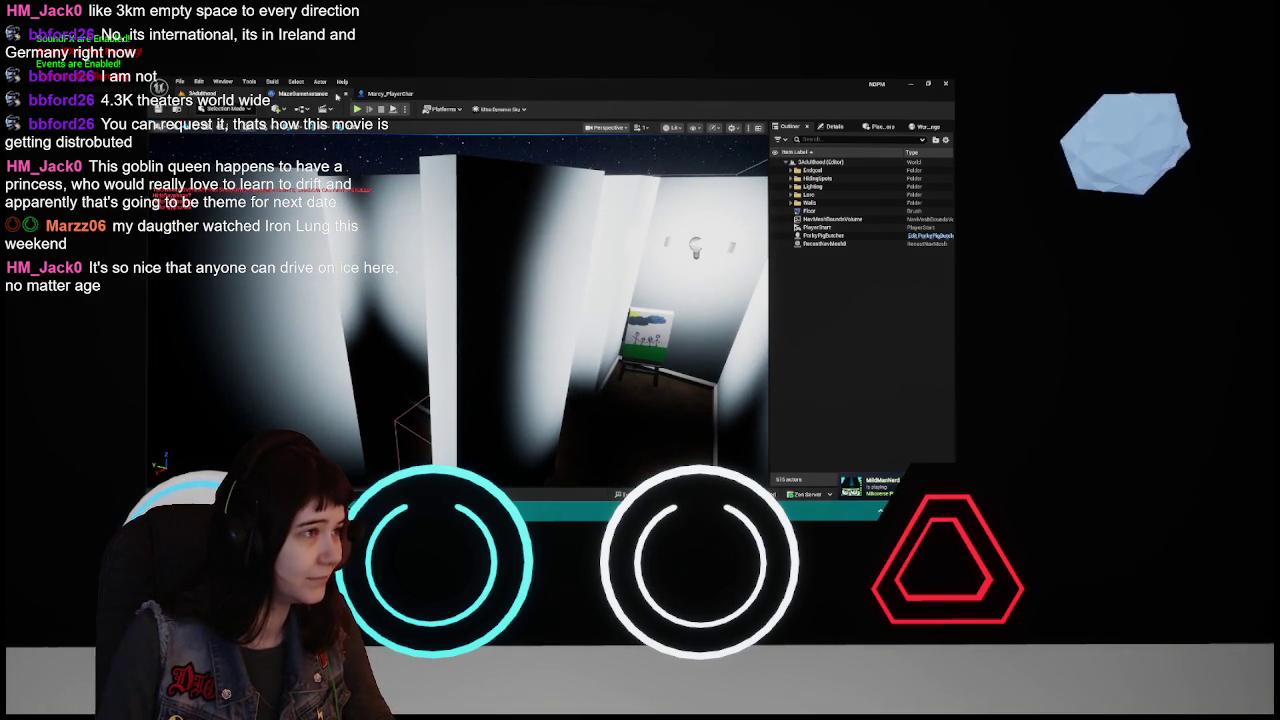
pyautogui.click(303, 93)
pyautogui.click(346, 93)
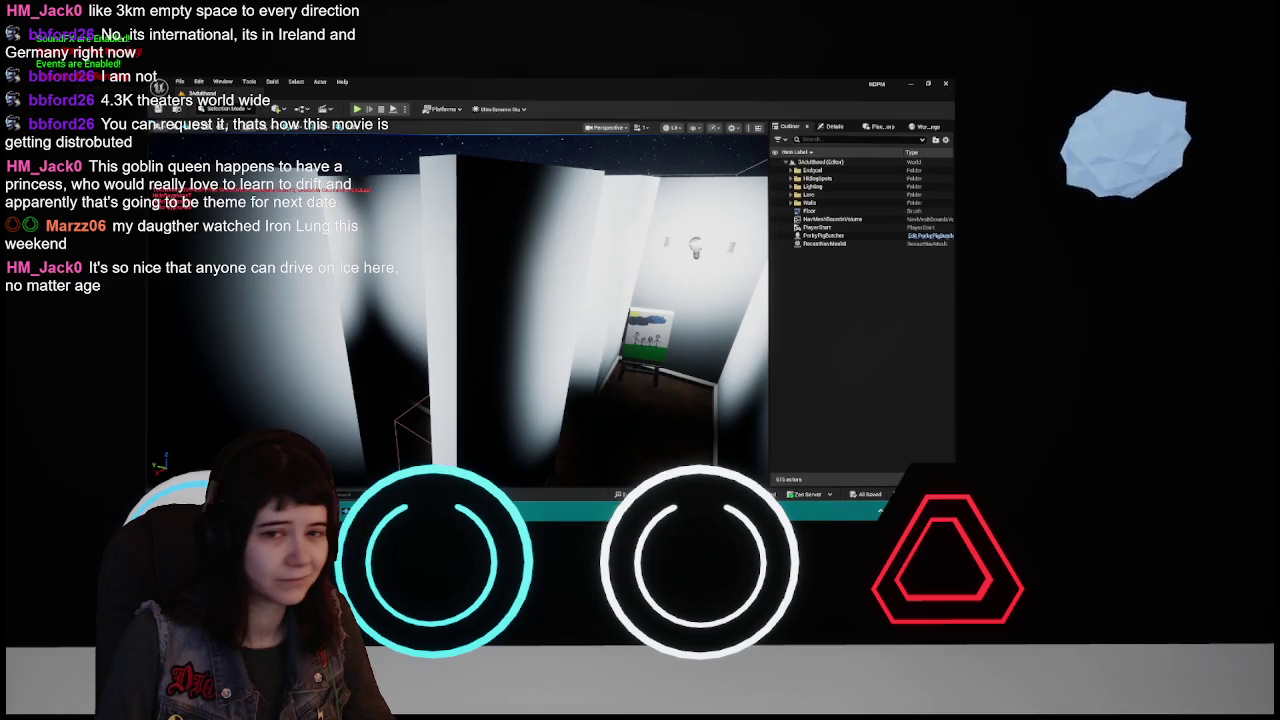
pyautogui.click(346, 94)
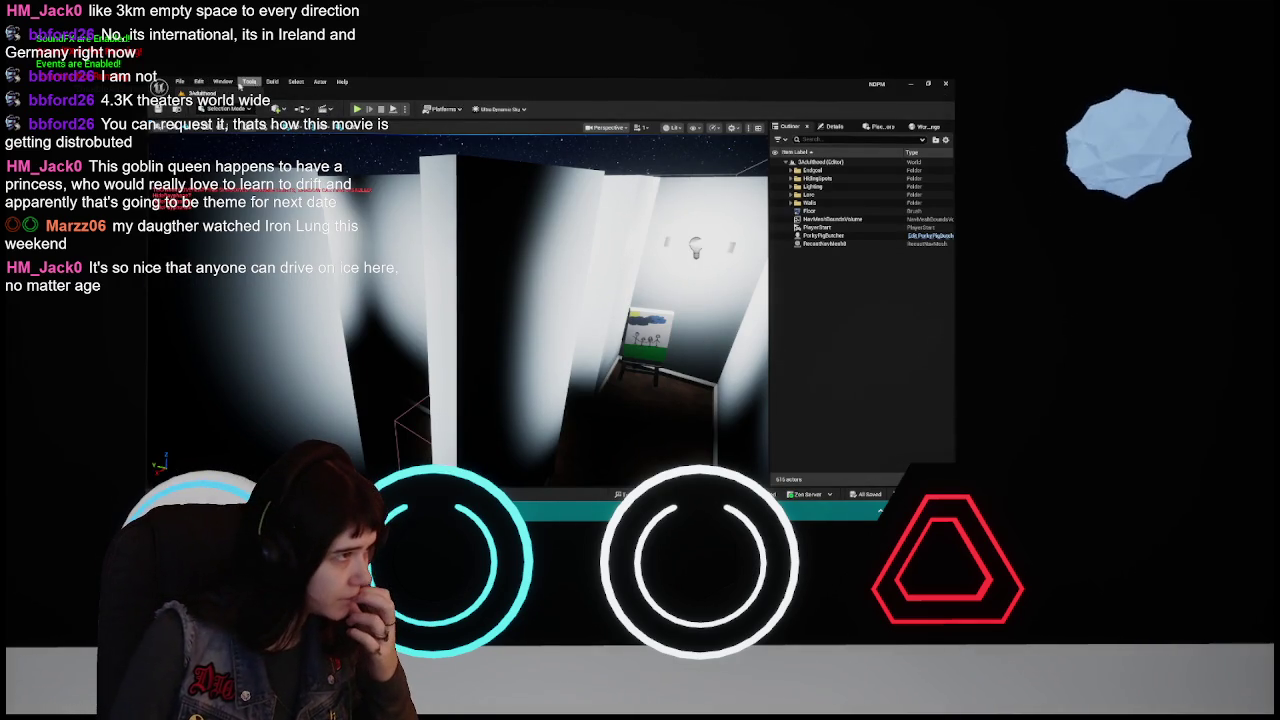
pyautogui.click(271, 81)
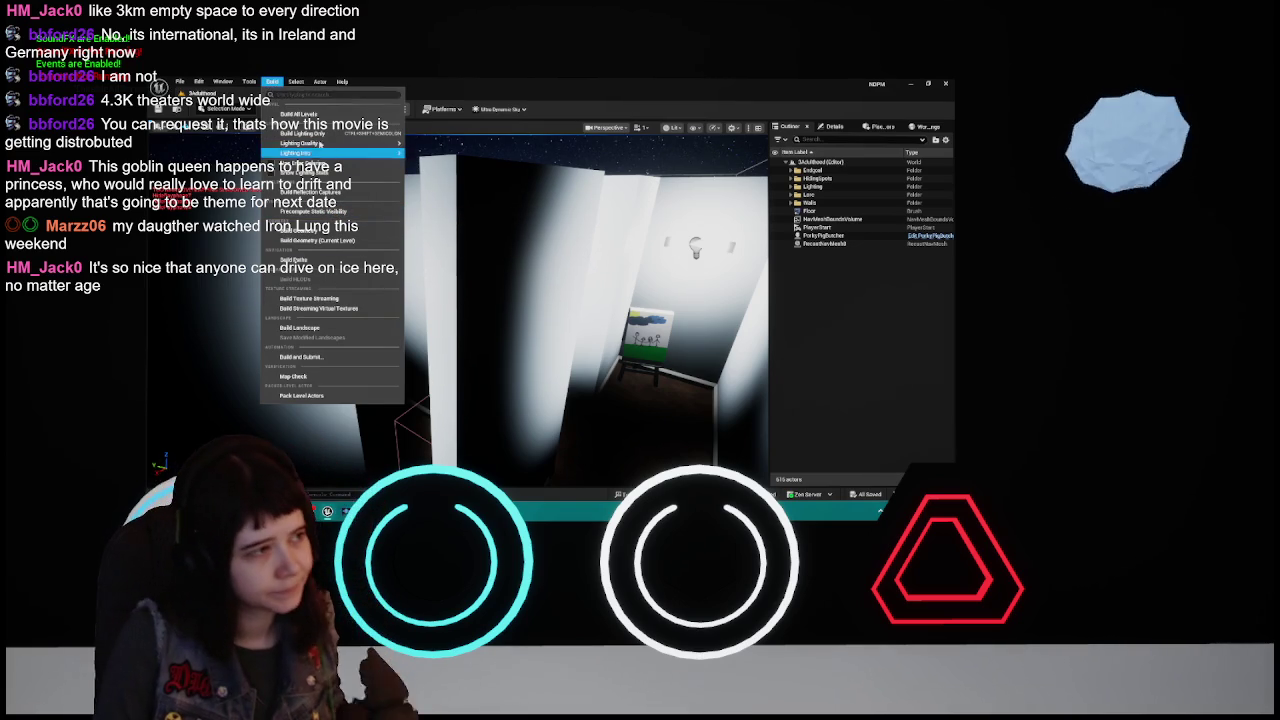
# Run Build Lighting Only on the maze level
pyautogui.click(300, 133)
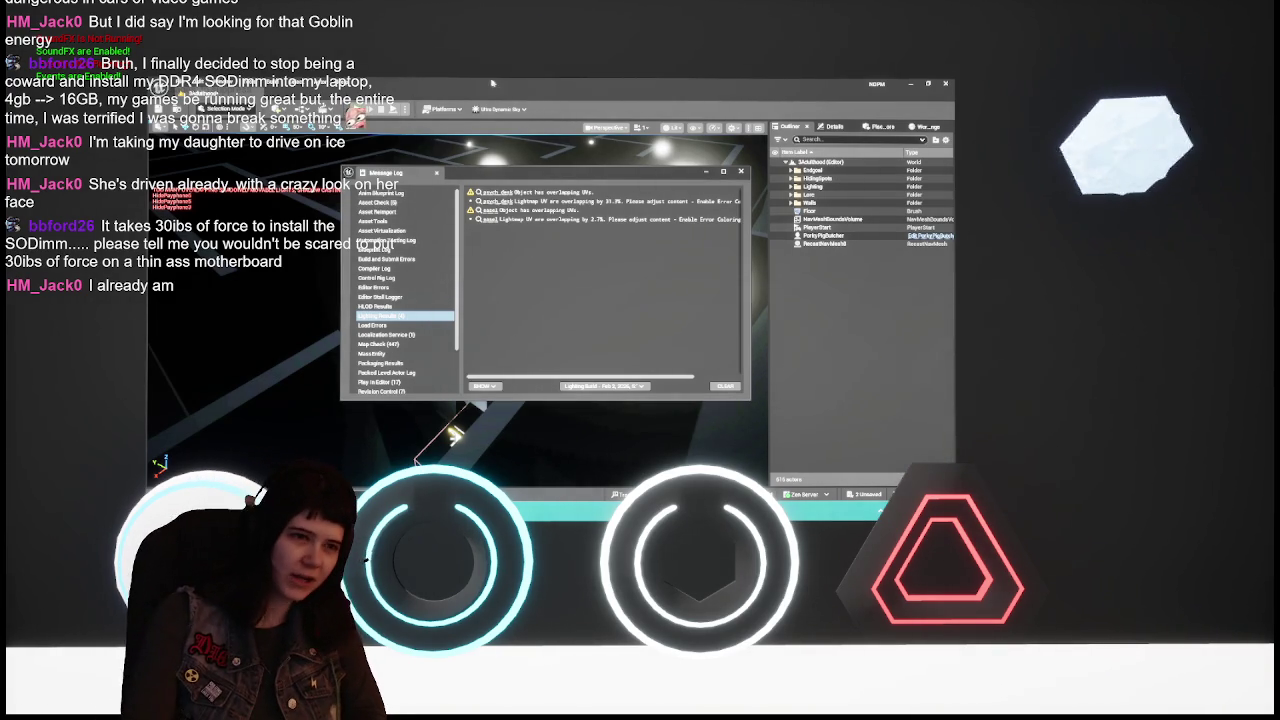
# Close the message log, delete HidePayphone6 and one more HidePayphone, and save
pyautogui.click(740, 173)
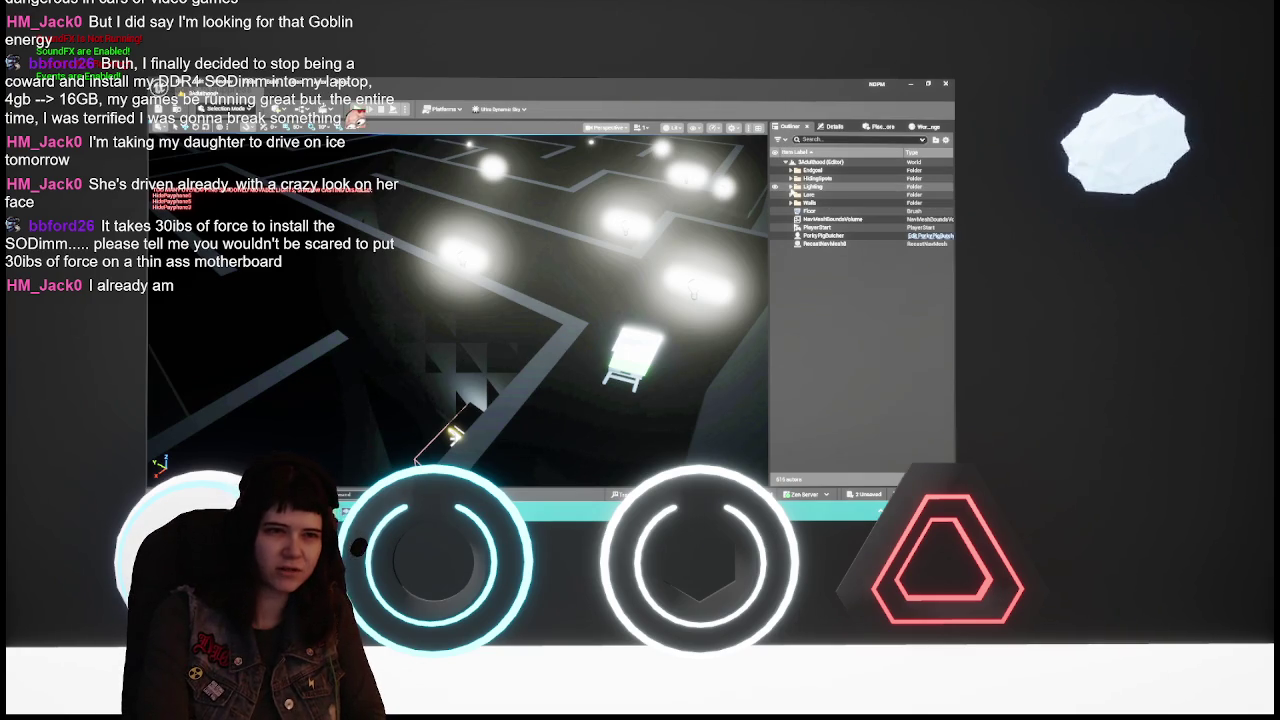
pyautogui.click(792, 187)
pyautogui.click(791, 187)
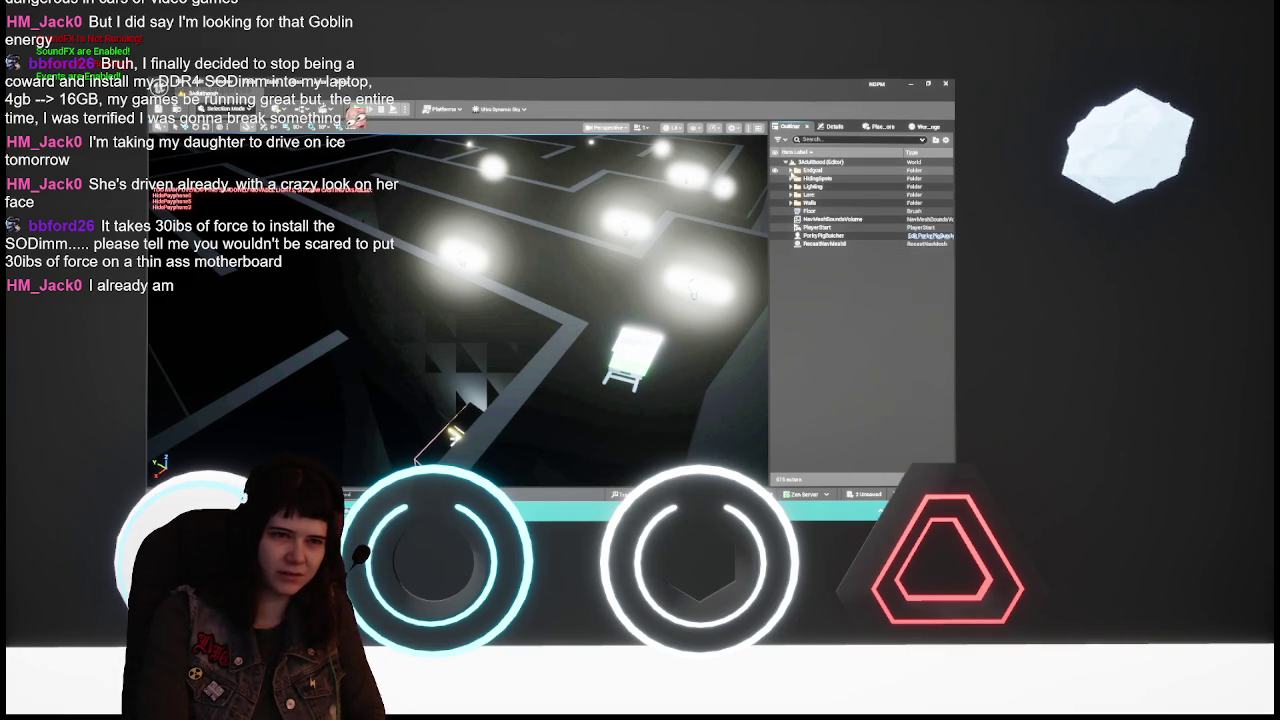
pyautogui.click(791, 178)
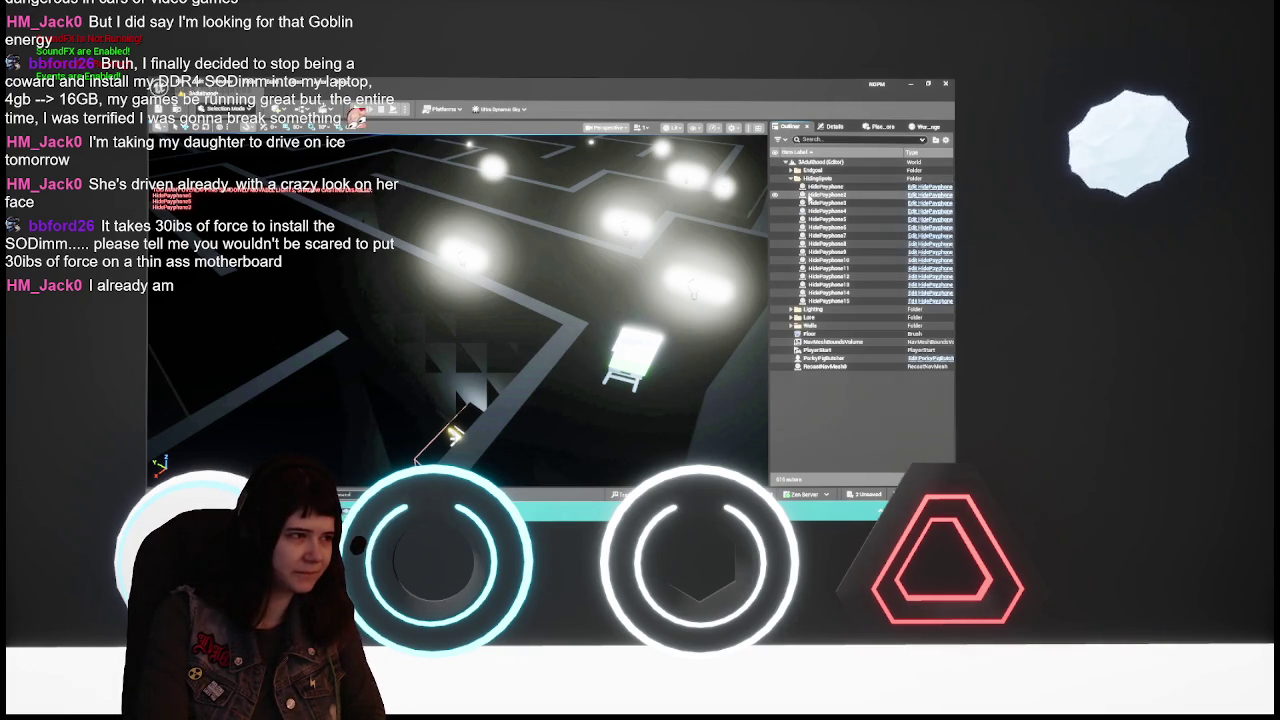
pyautogui.click(840, 228)
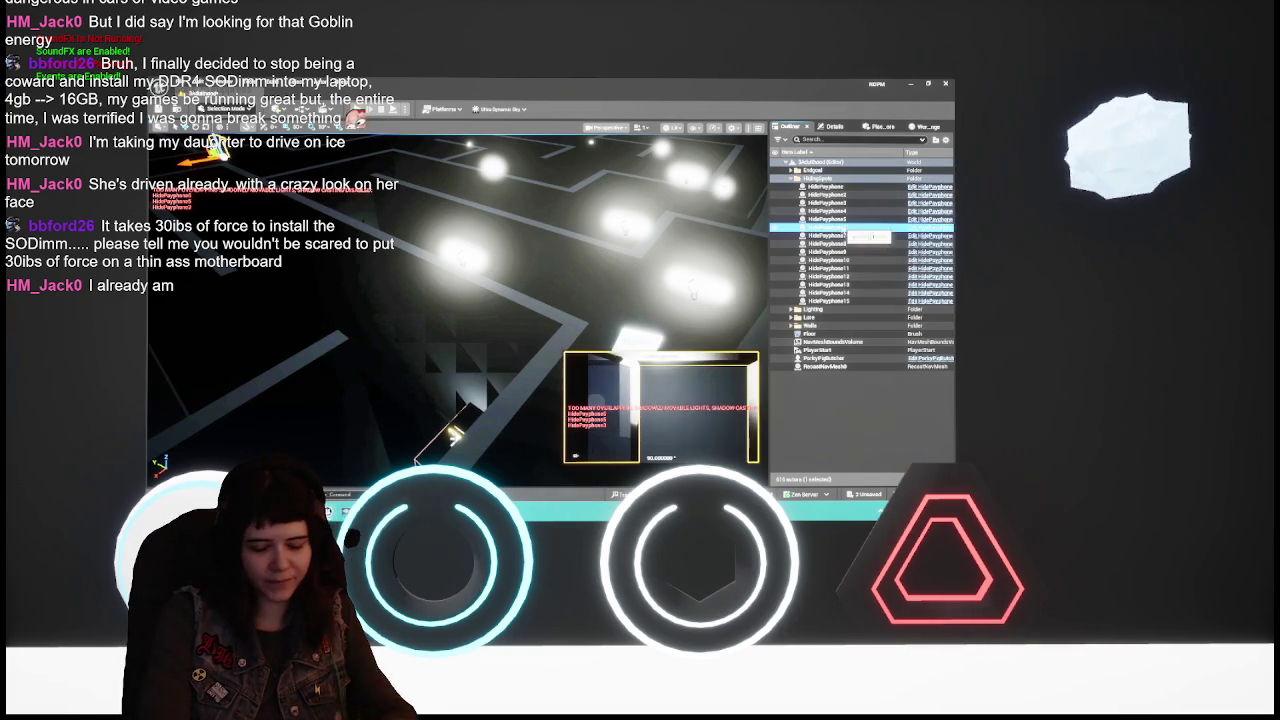
pyautogui.press('Delete')
pyautogui.click(843, 217)
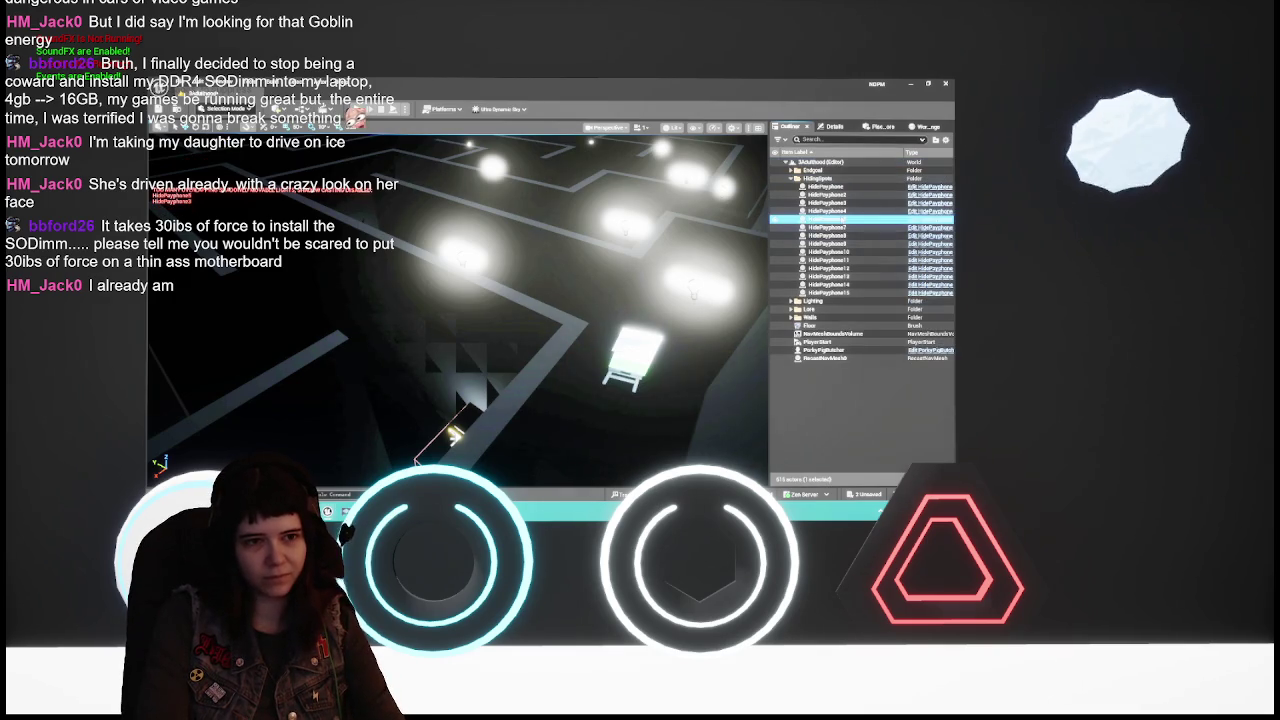
pyautogui.press('Delete')
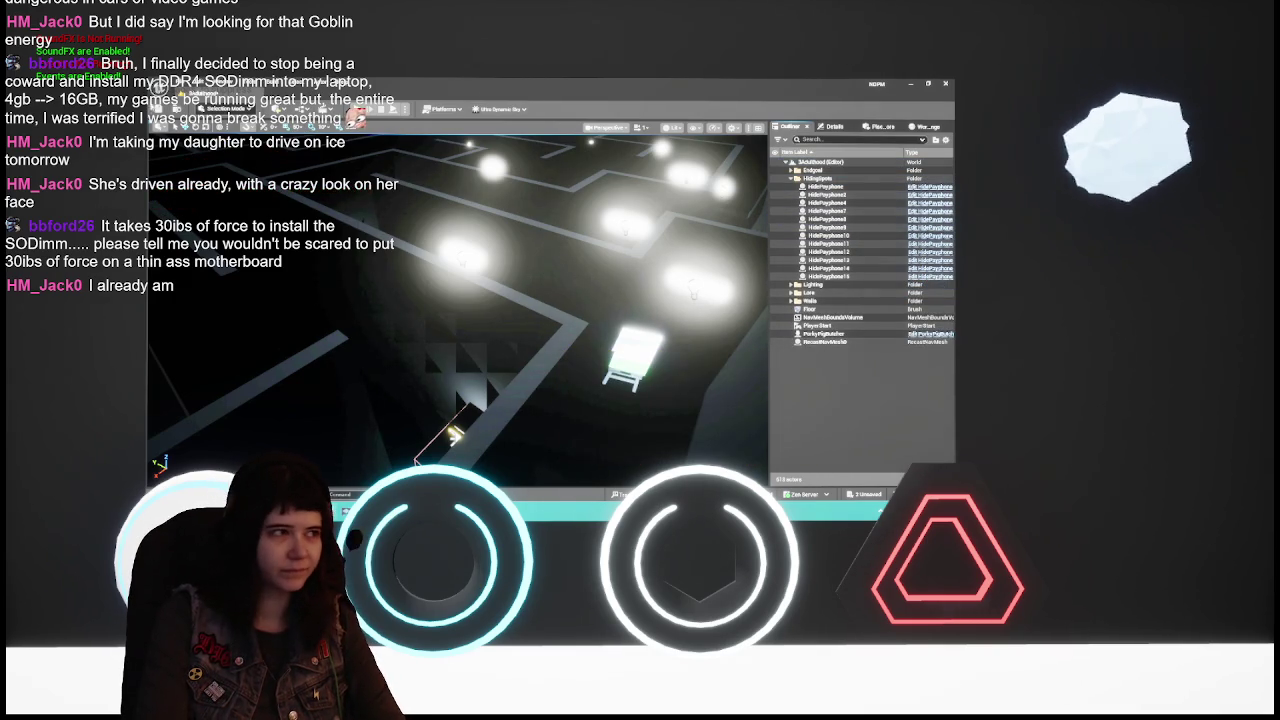
pyautogui.hotkey('ctrl', 's')
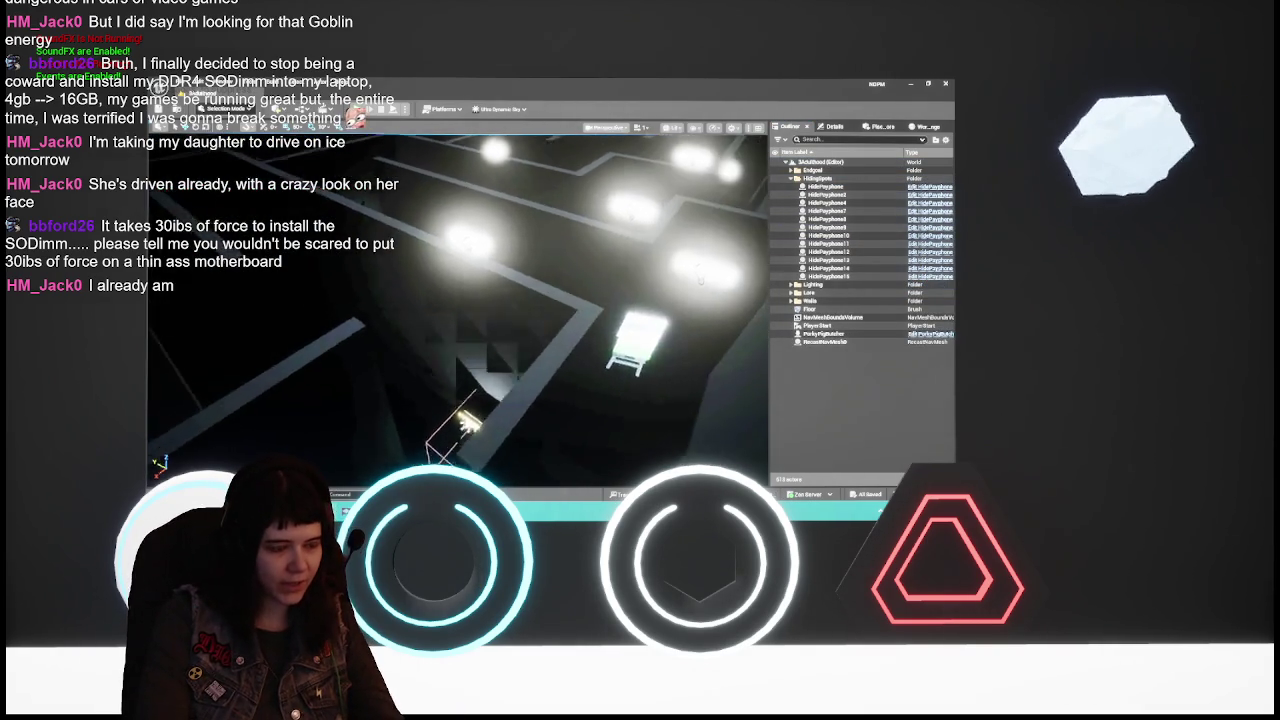
# Frame the remaining boxed payphone and orbit around it
pyautogui.press('f')
pyautogui.moveTo(661, 199); pyautogui.dragTo(661, 199)
pyautogui.moveTo(480, 275); pyautogui.dragTo(480, 275)
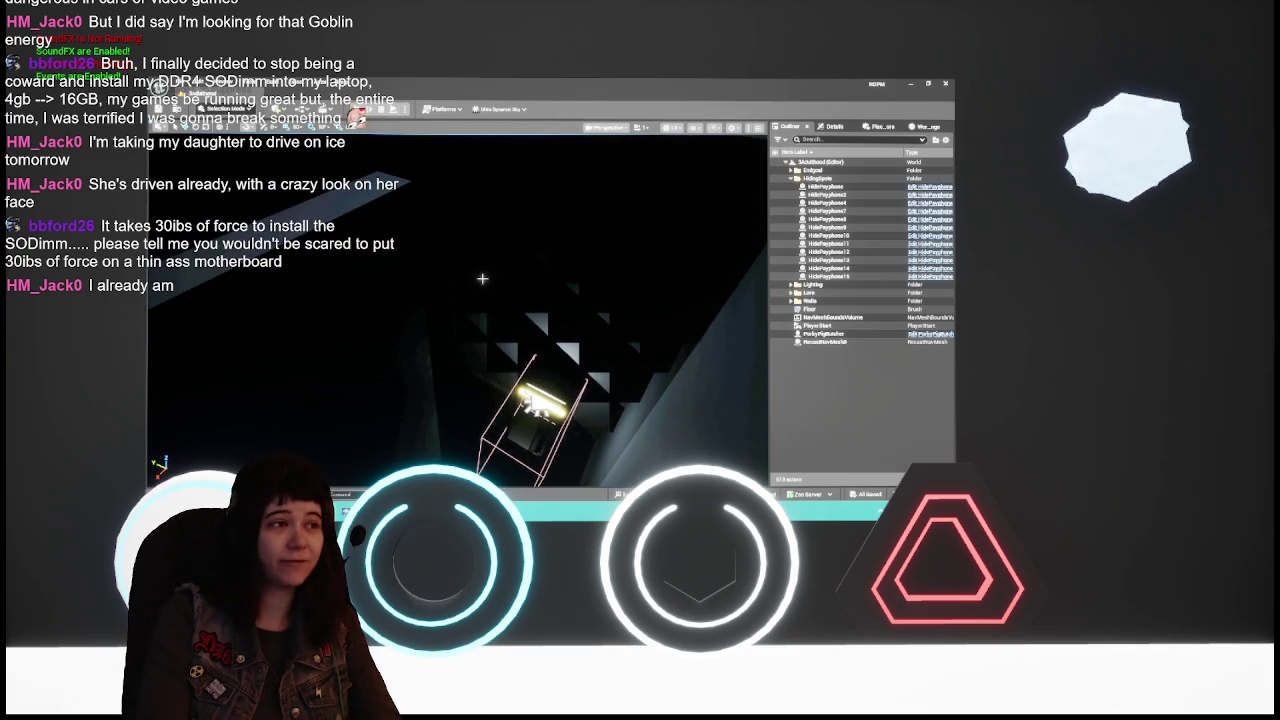
# Rebuild the level with Build Lighting Only after removing the payphones
pyautogui.click(272, 86)
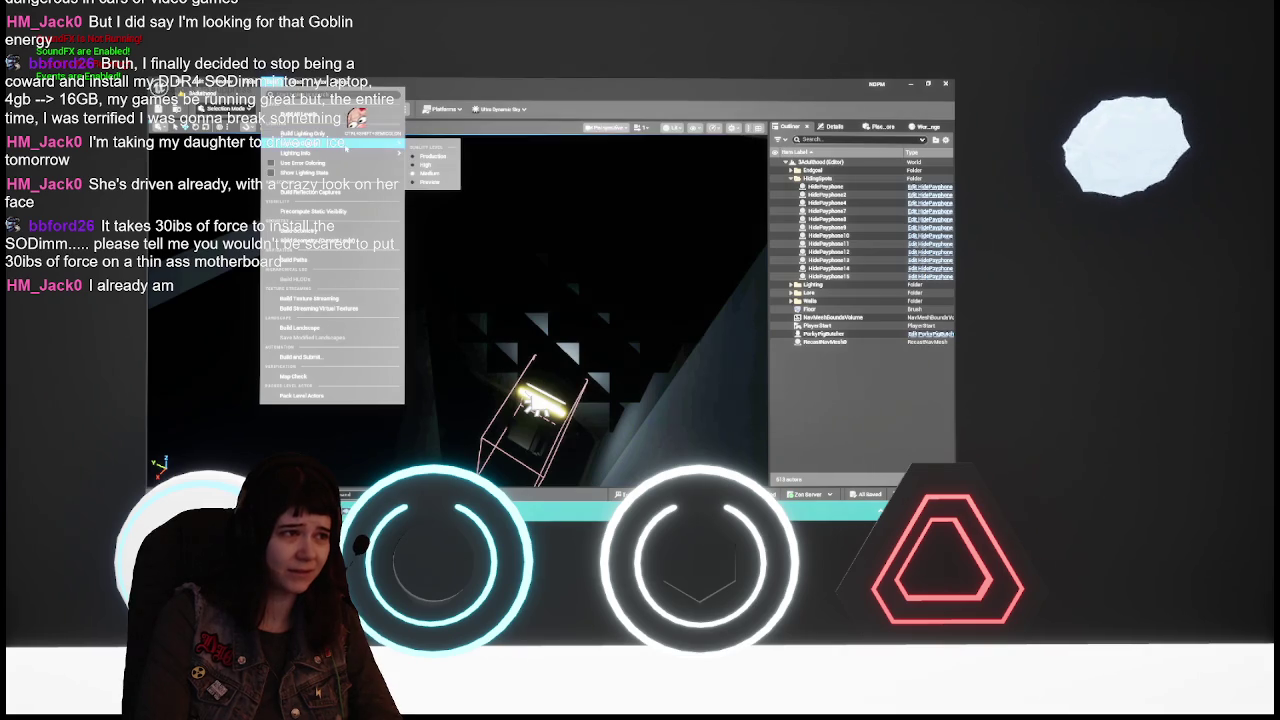
pyautogui.moveTo(349, 152)
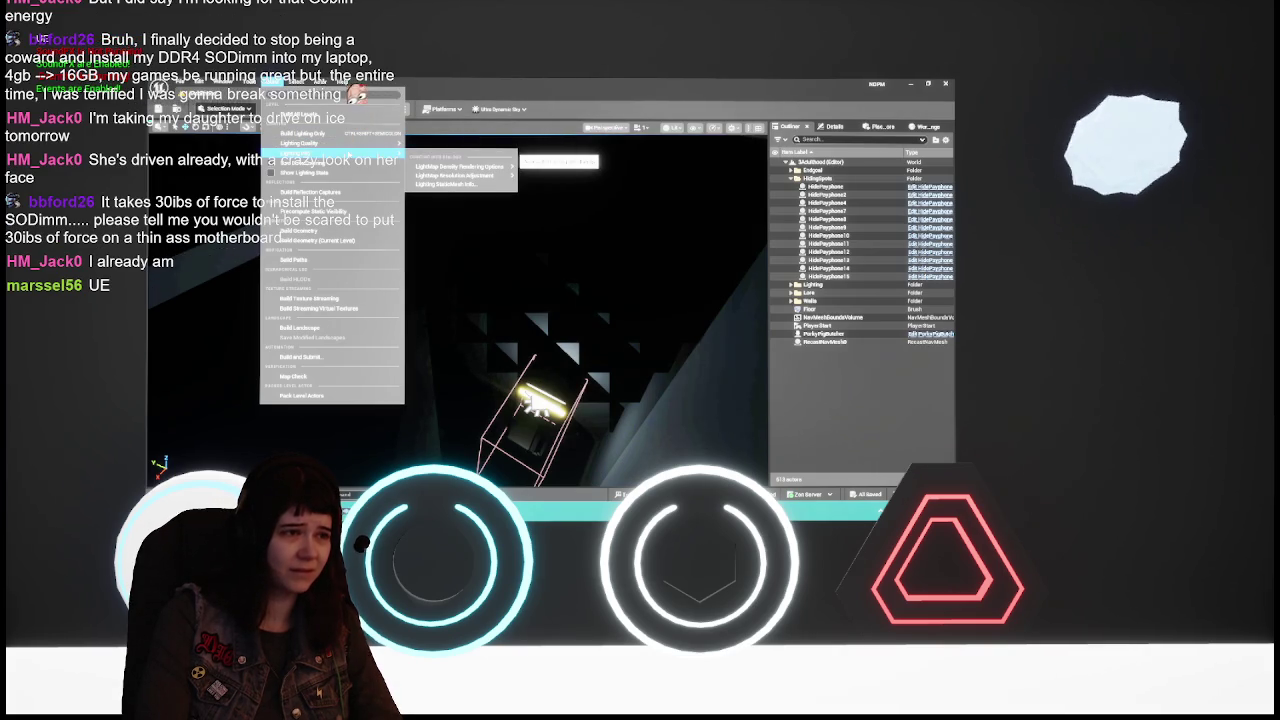
pyautogui.click(352, 134)
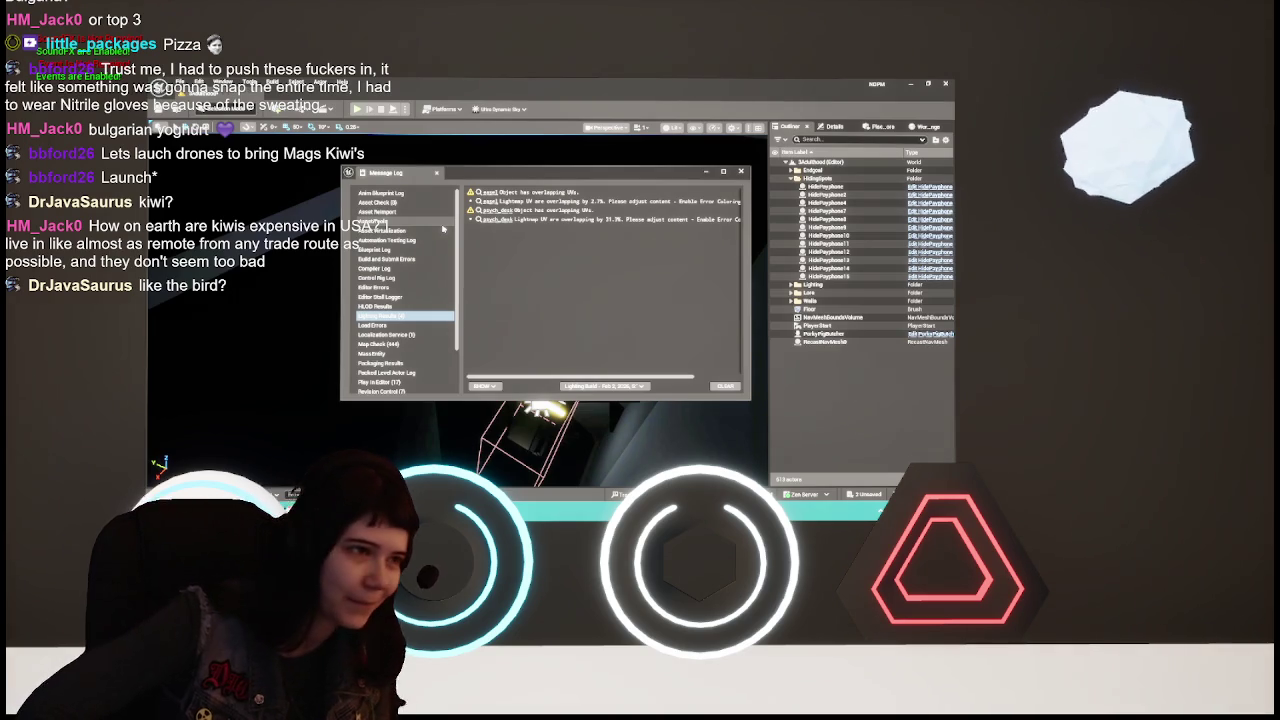
# Close the Message Log after reviewing the overlapping lightmap UV warnings
pyautogui.click(740, 171)
# Fly the camera forward and around the glowing ceiling lamp
pyautogui.press('w')
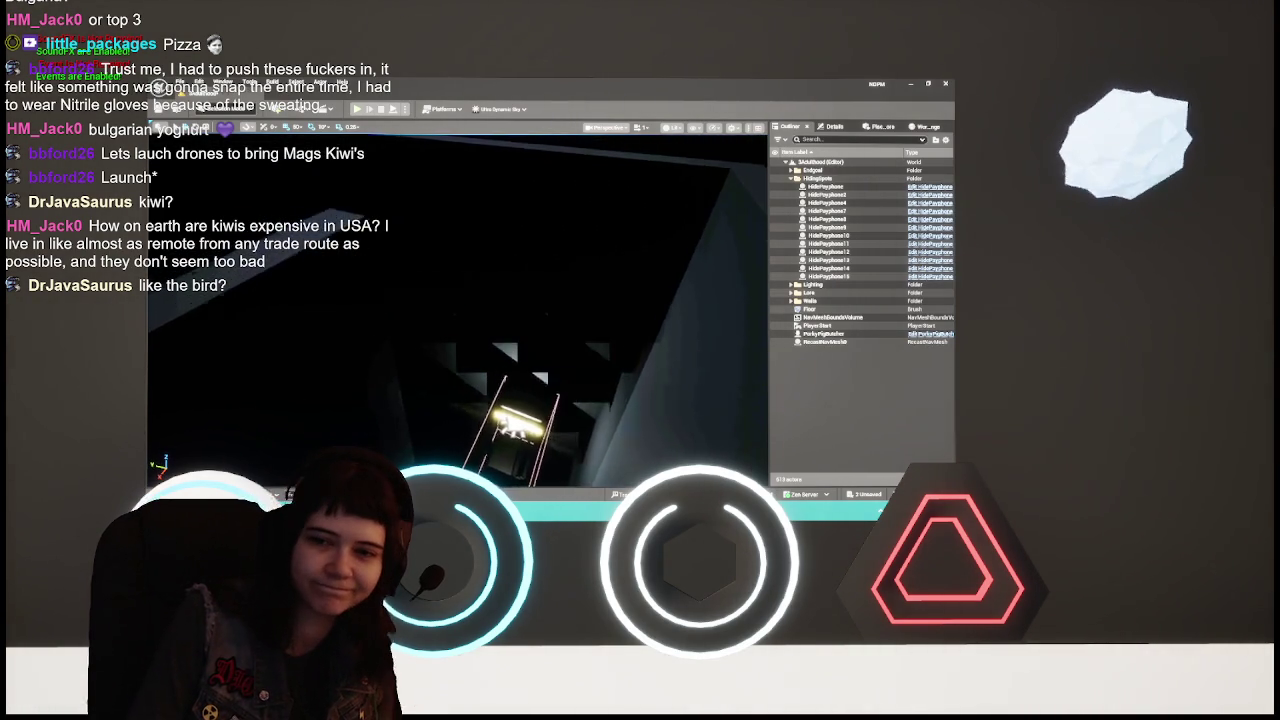
pyautogui.press('w')
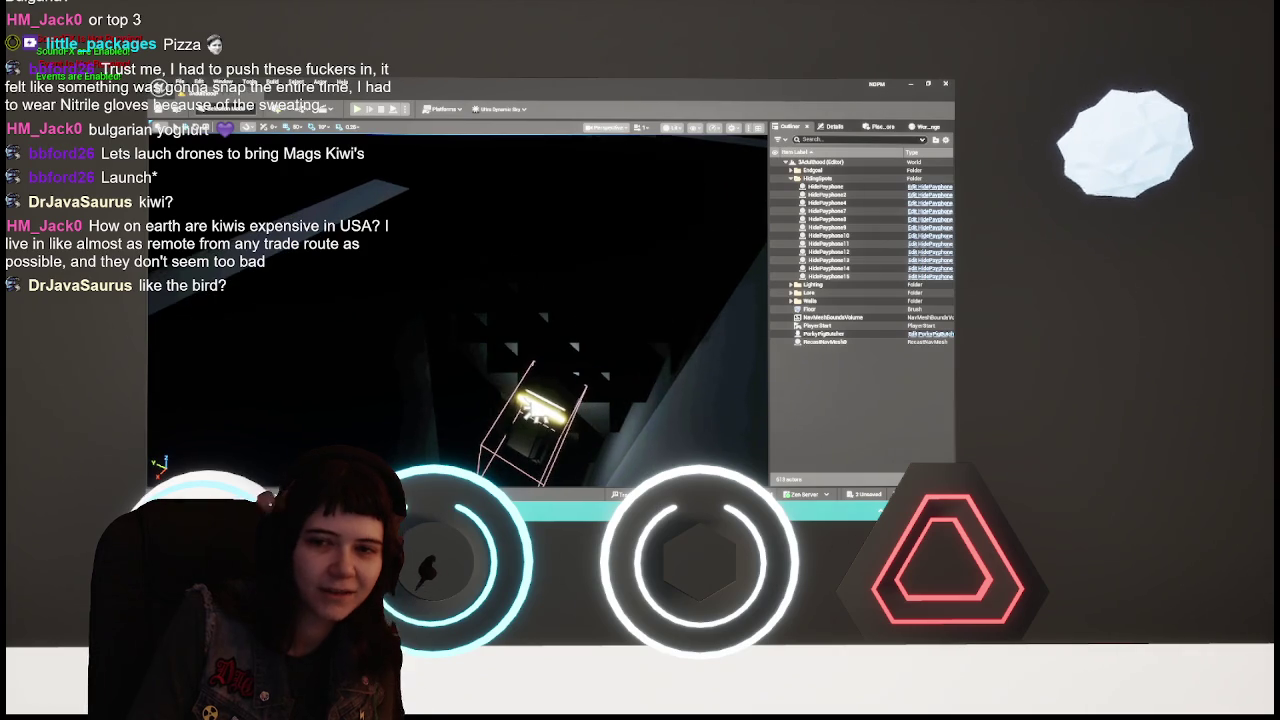
pyautogui.press('w')
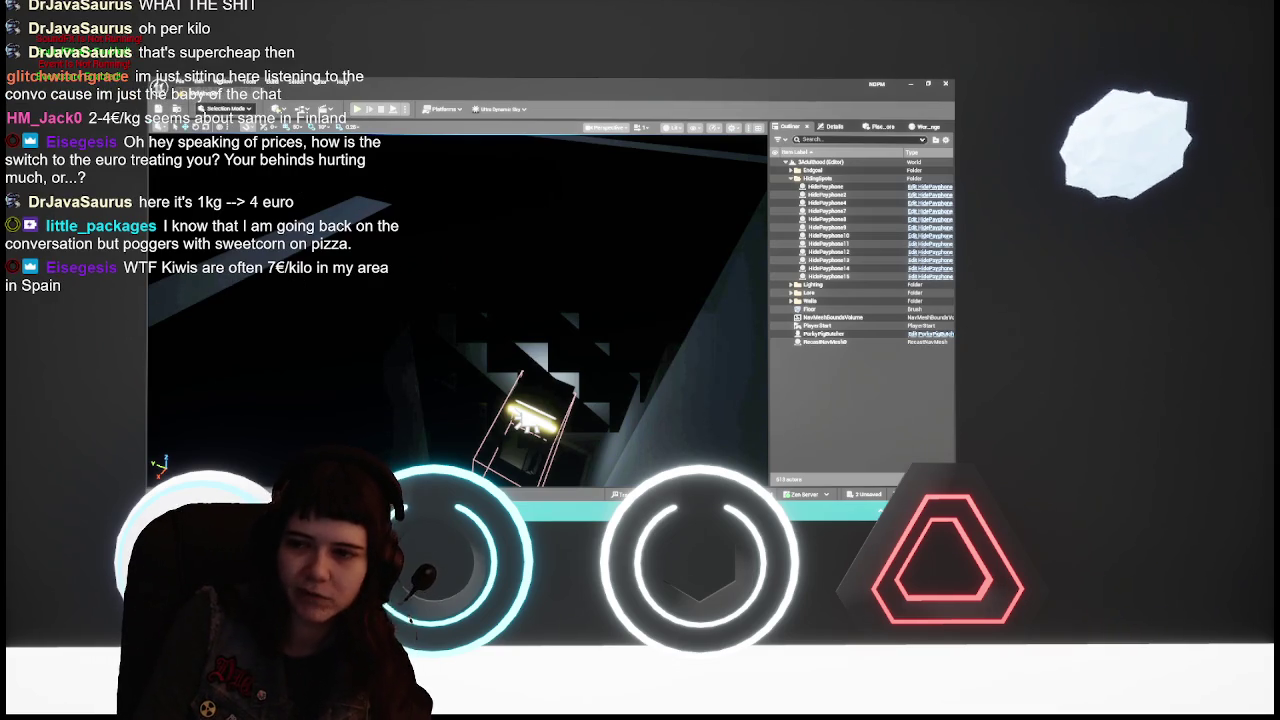
# Pull back above the dark maze to view the round ceiling lamps and payphone, then move forward
pyautogui.scroll(-10, 660, 339)
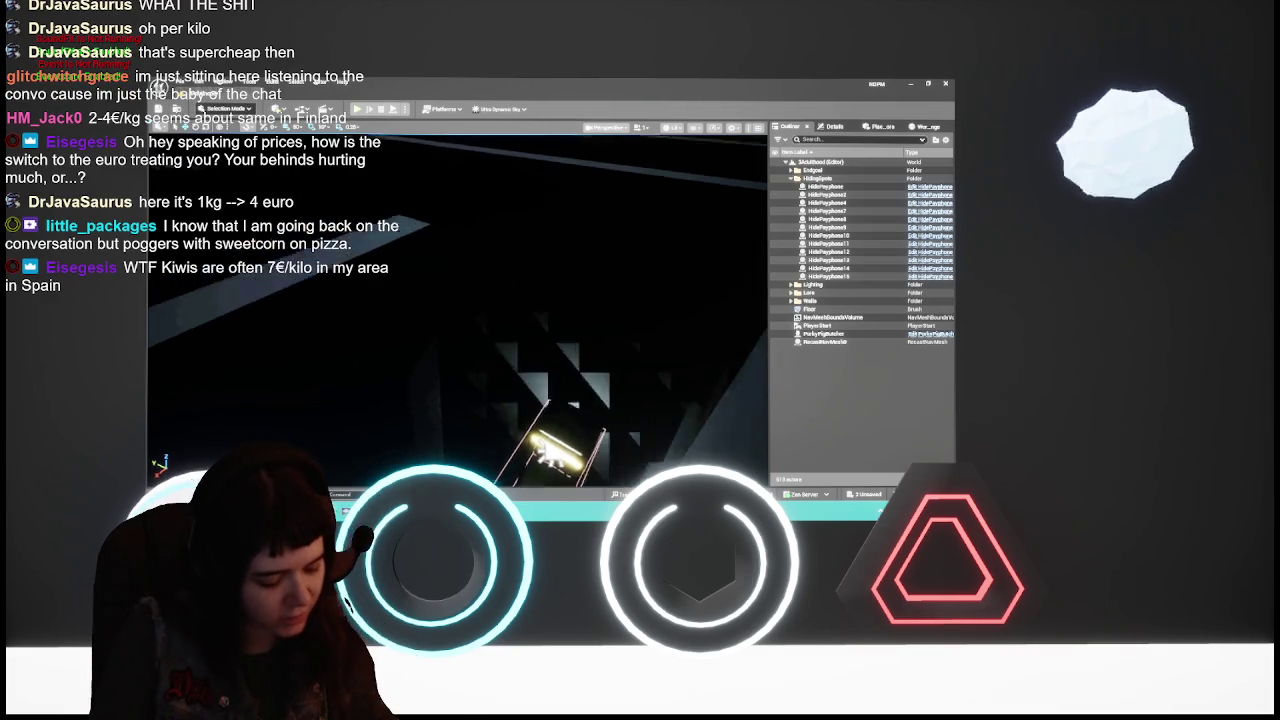
pyautogui.scroll(10, 457, 310)
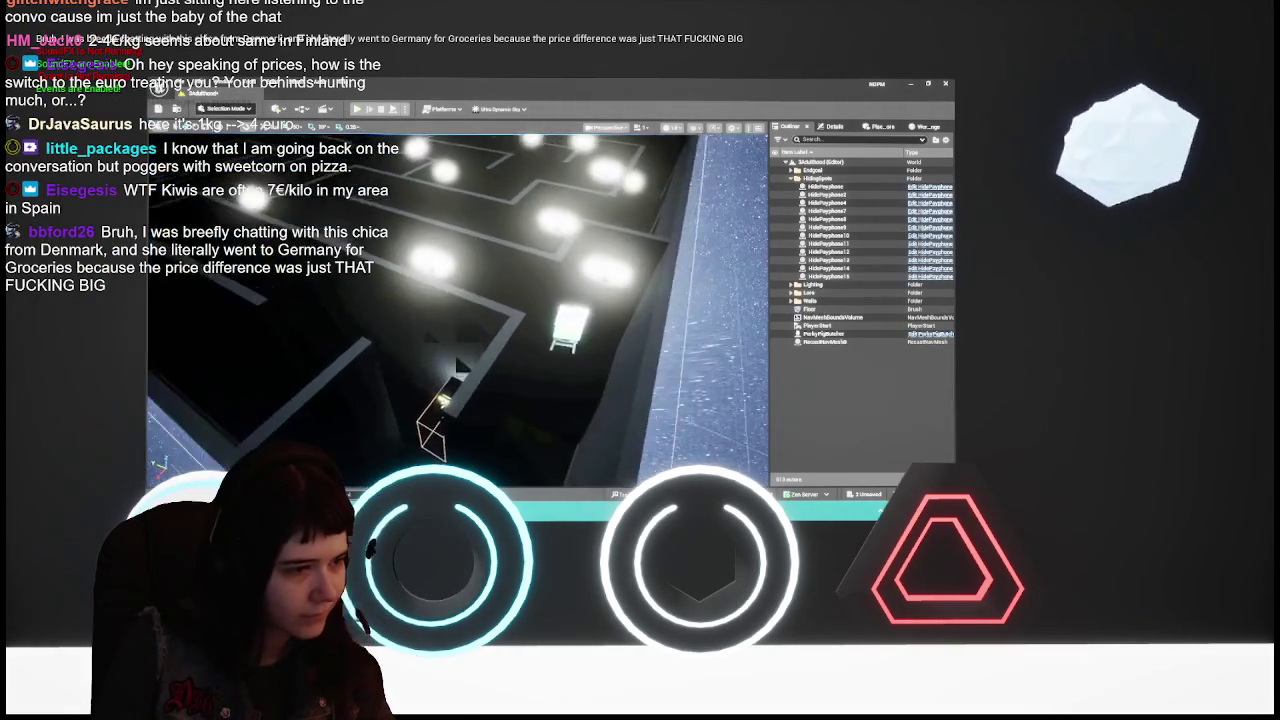
pyautogui.scroll(2, 662, 343)
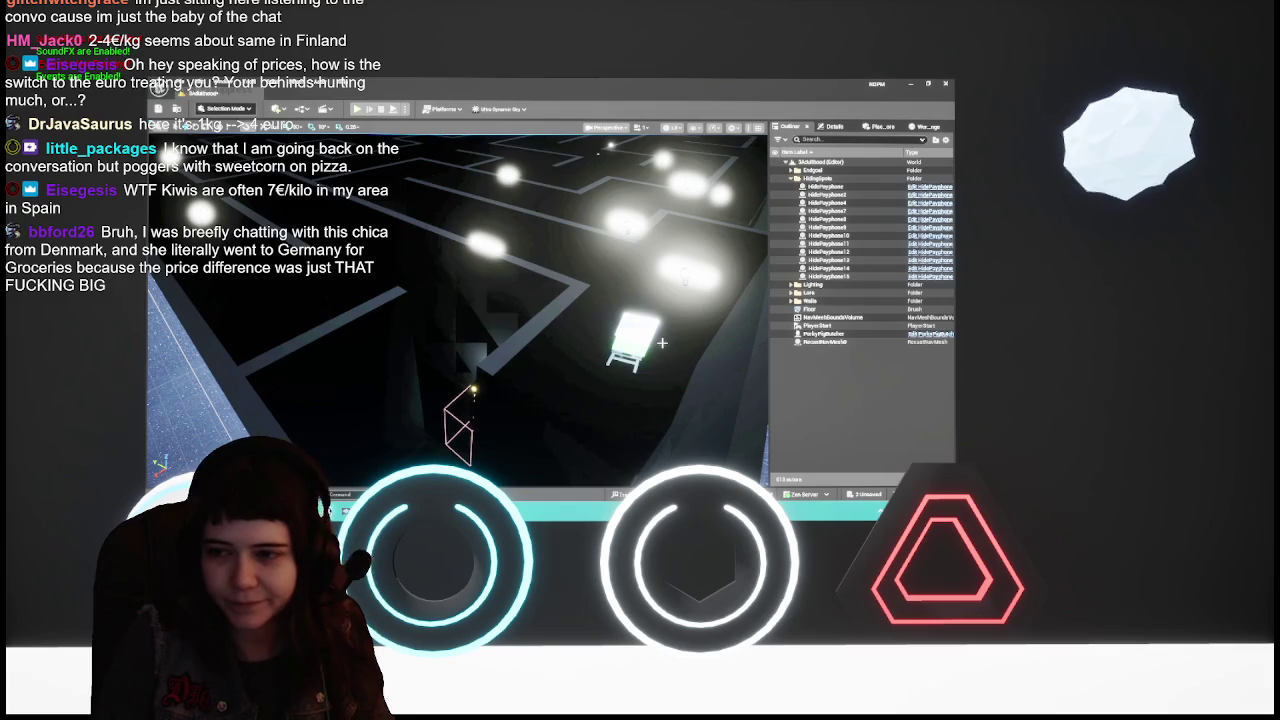
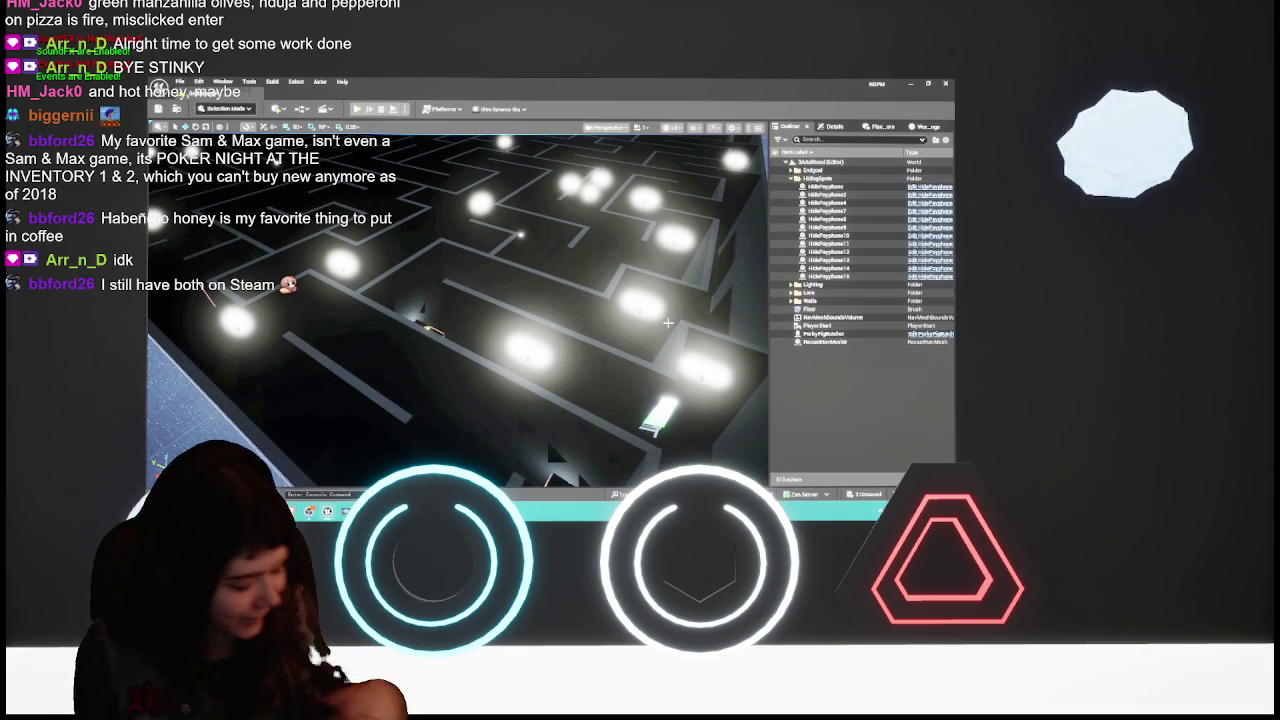
# Fly over the maze and collapse the HidingSpots folder in the Outliner
pyautogui.moveTo(542, 334)
pyautogui.mouseDown()
pyautogui.moveTo(436, 379)
pyautogui.moveTo(398, 268)
pyautogui.moveTo(536, 327)
pyautogui.mouseUp()
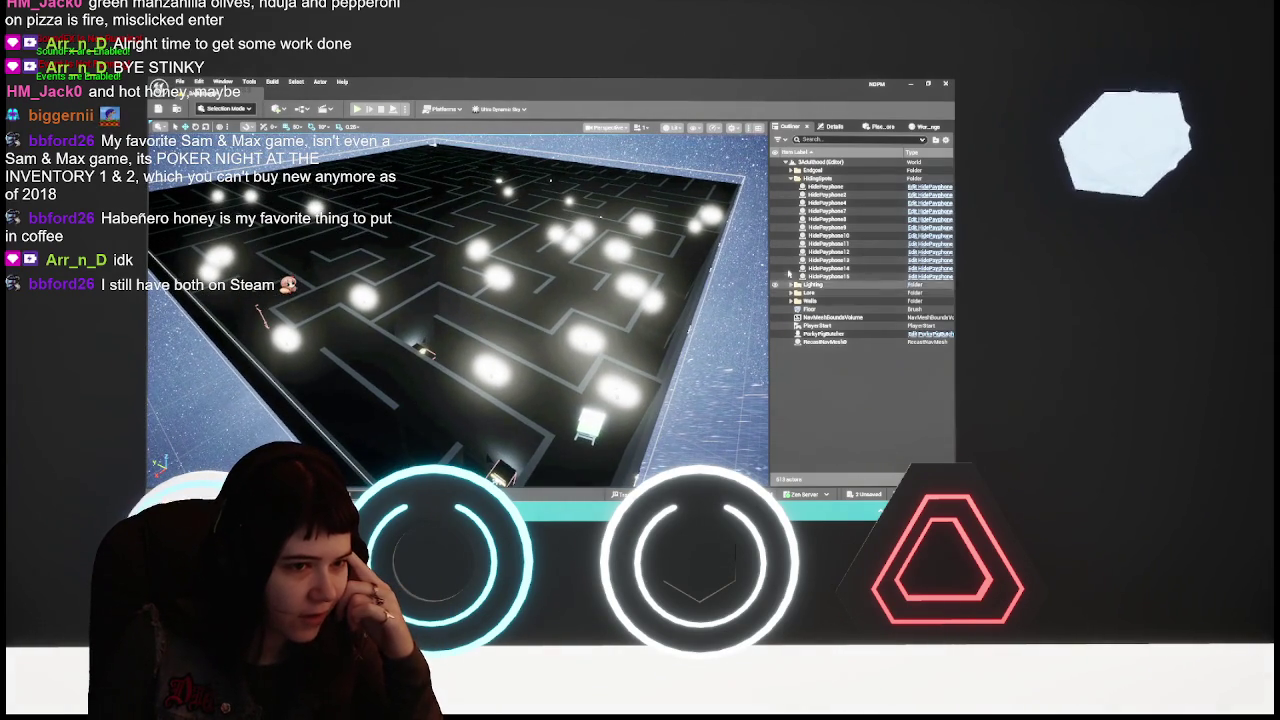
pyautogui.click(790, 178)
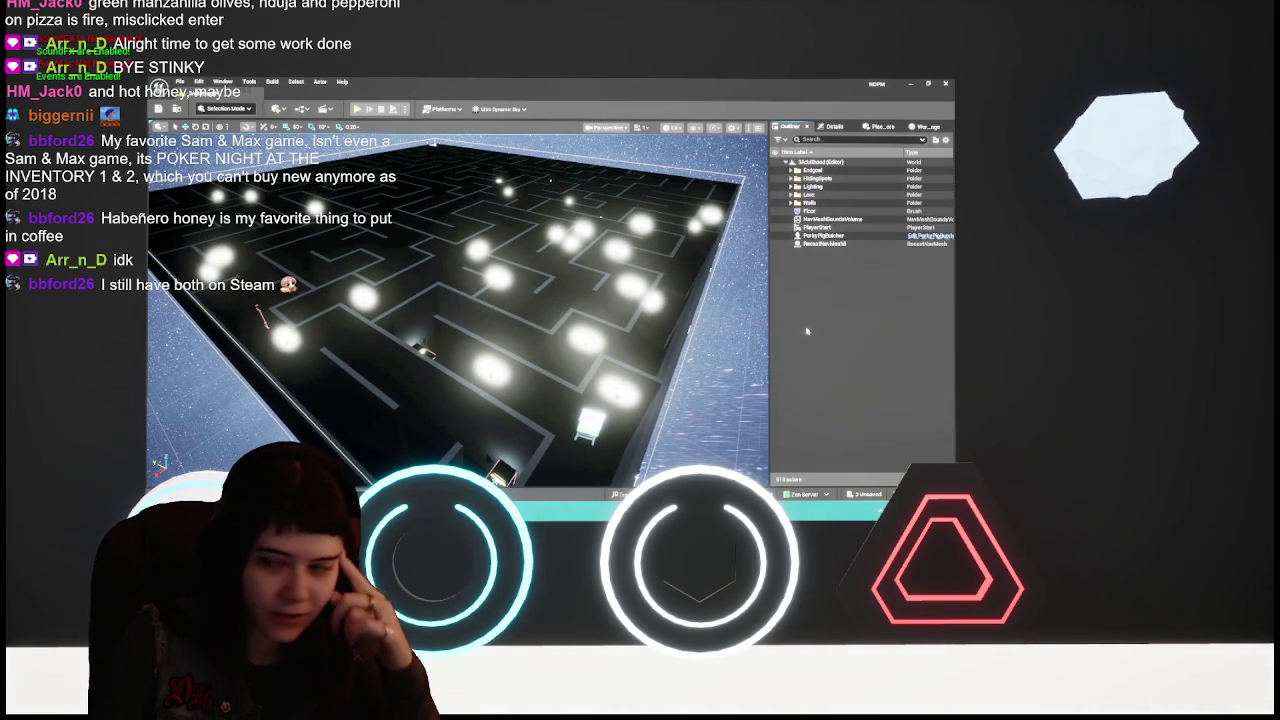
pyautogui.moveTo(458, 310); pyautogui.dragTo(458, 310)
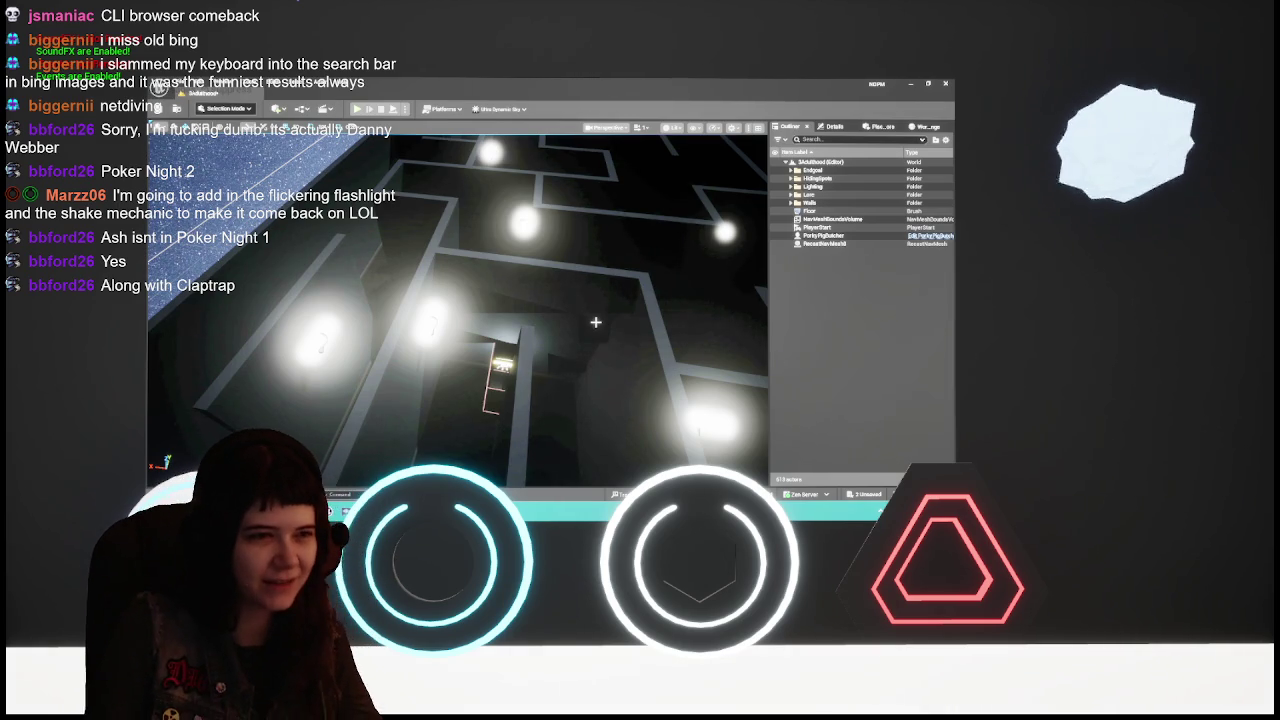
# Save the maze level with Ctrl+S, then open Project Settings after briefly checking Plugins
pyautogui.moveTo(593, 328); pyautogui.dragTo(540, 325)
pyautogui.hotkey('ctrl', 's')
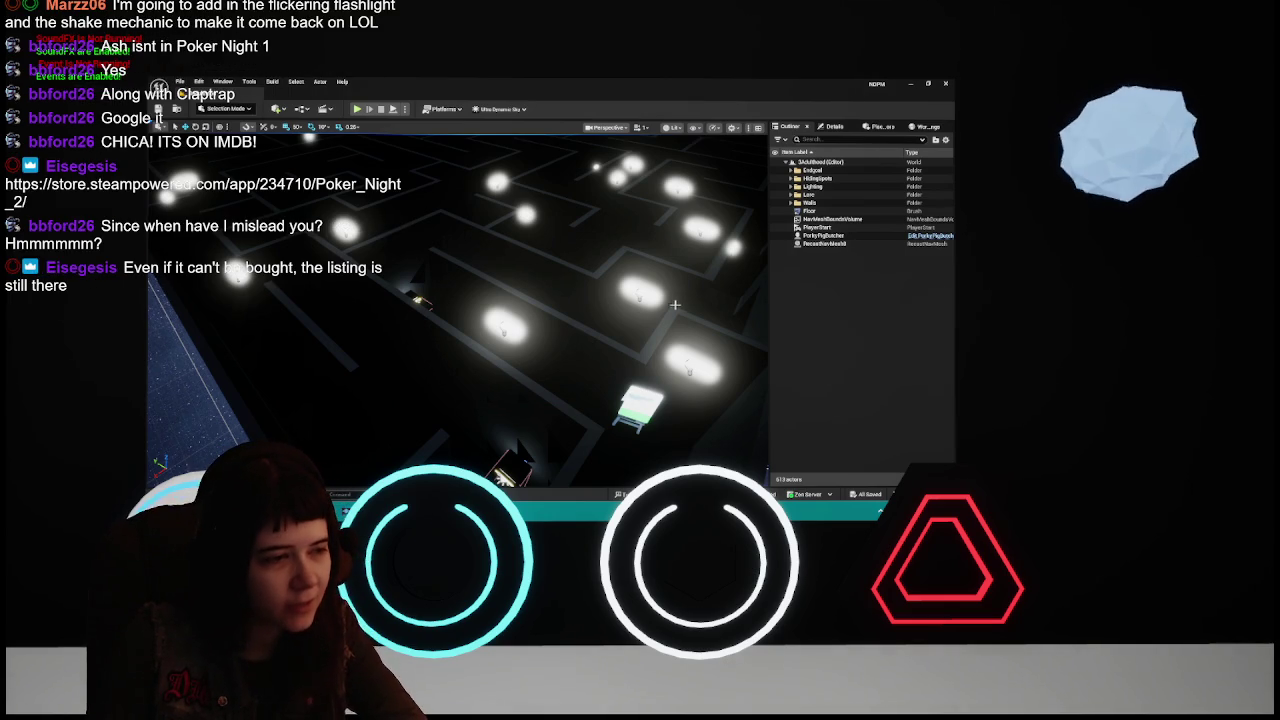
pyautogui.click(199, 81)
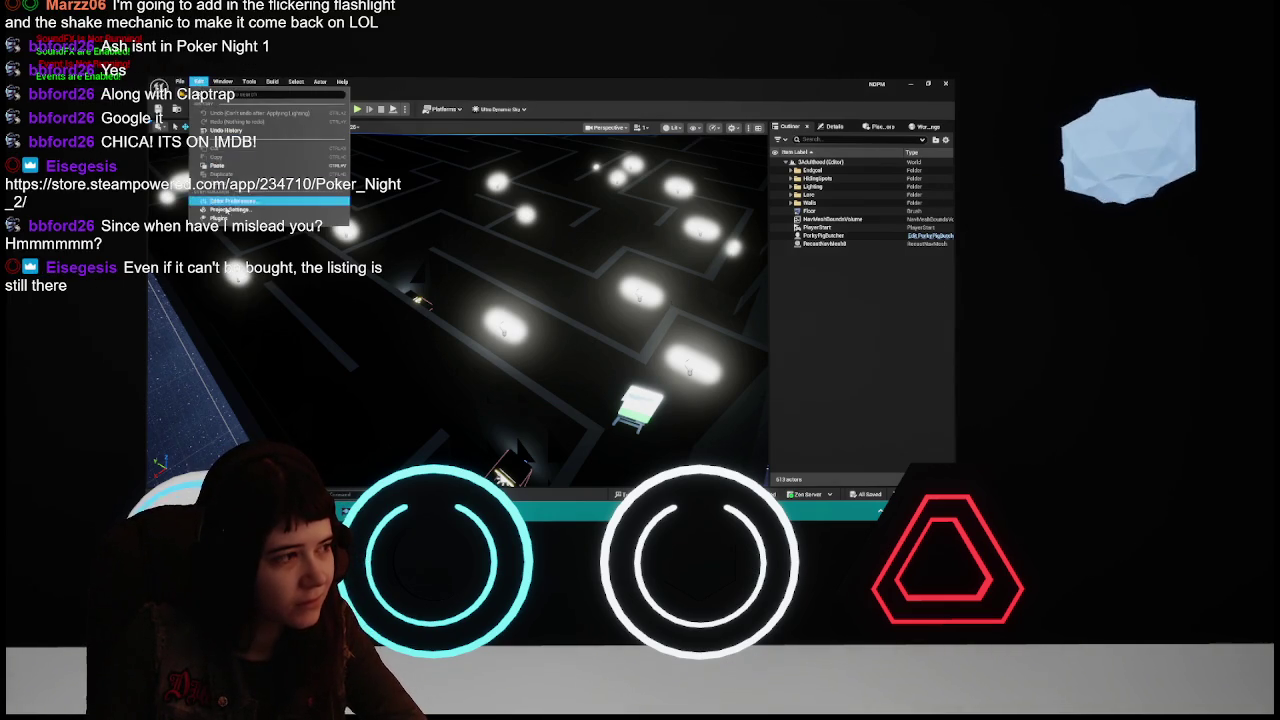
pyautogui.click(226, 218)
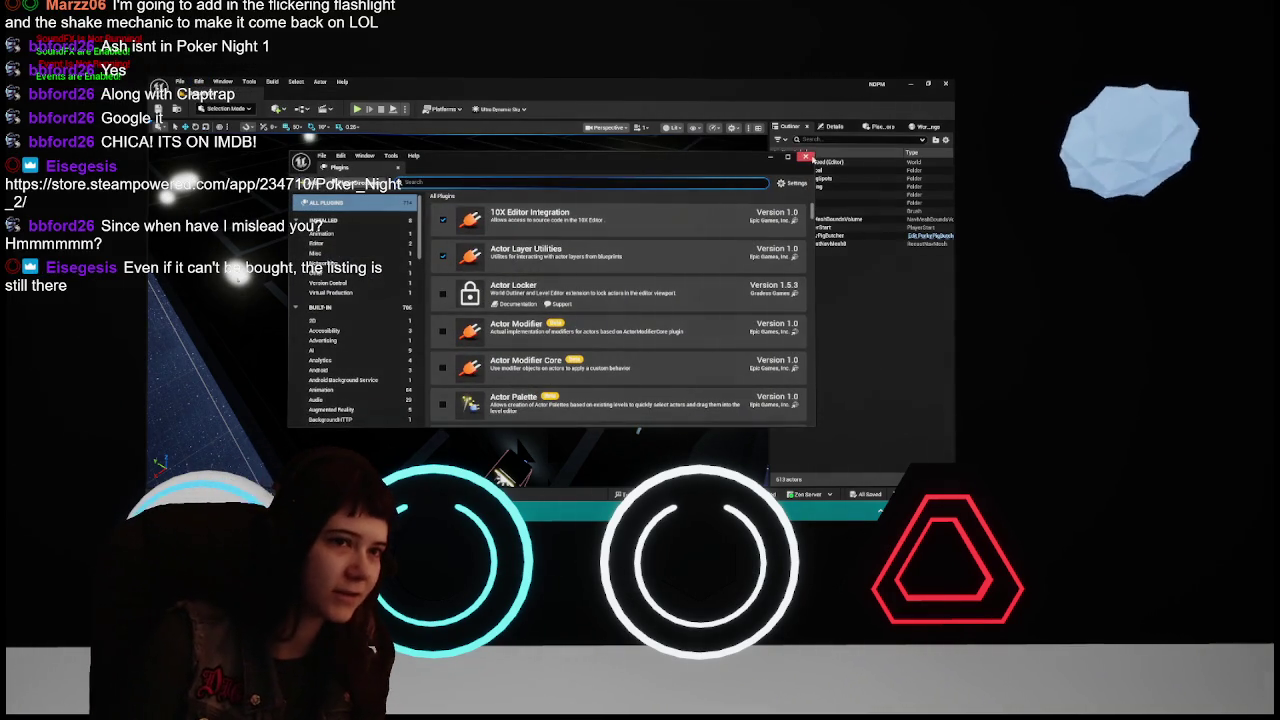
pyautogui.click(811, 157)
pyautogui.click(199, 81)
pyautogui.click(362, 250)
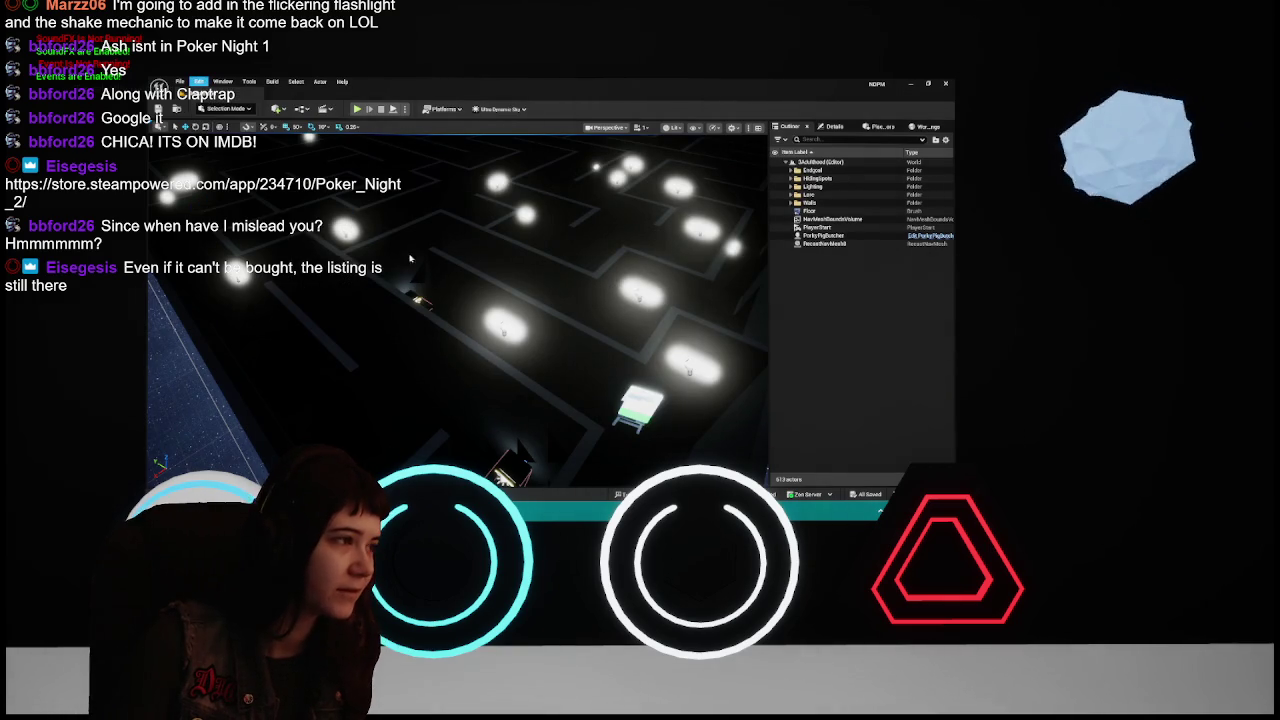
pyautogui.click(226, 208)
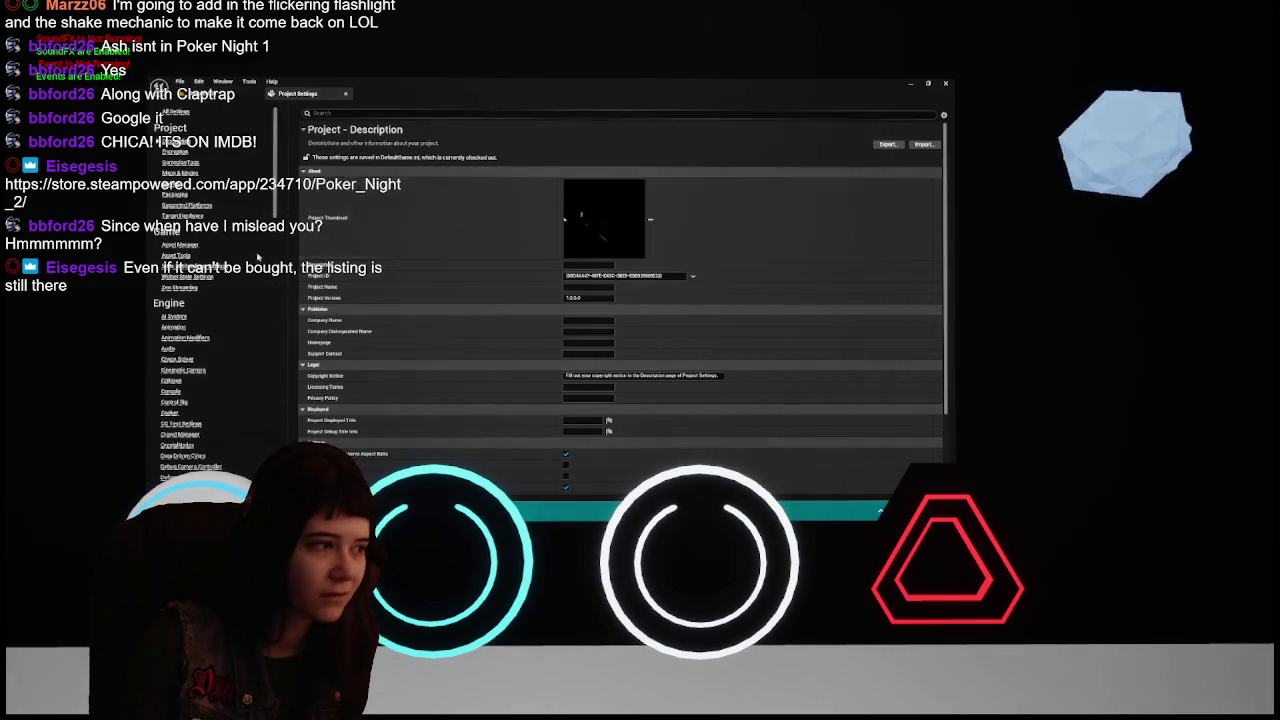
# Show the Engine > Rendering page and review its options, including Lumen global illumination
pyautogui.scroll(-10, 187, 378)
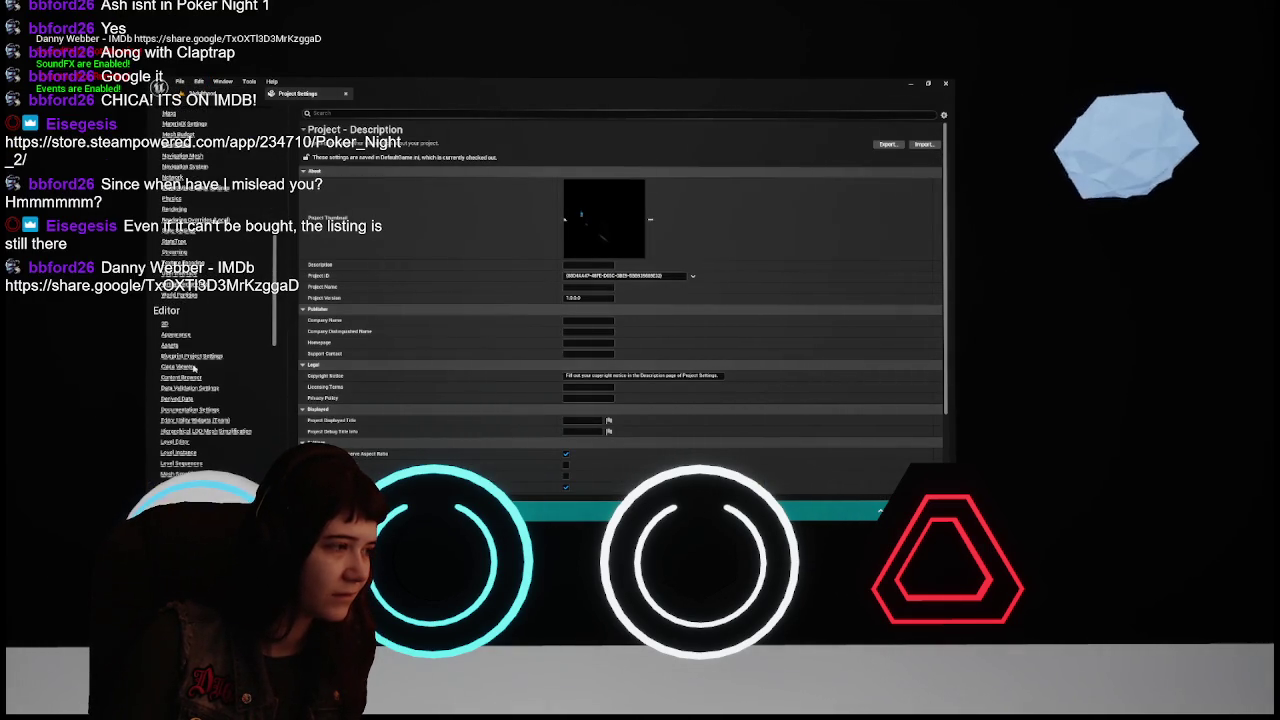
pyautogui.click(174, 208)
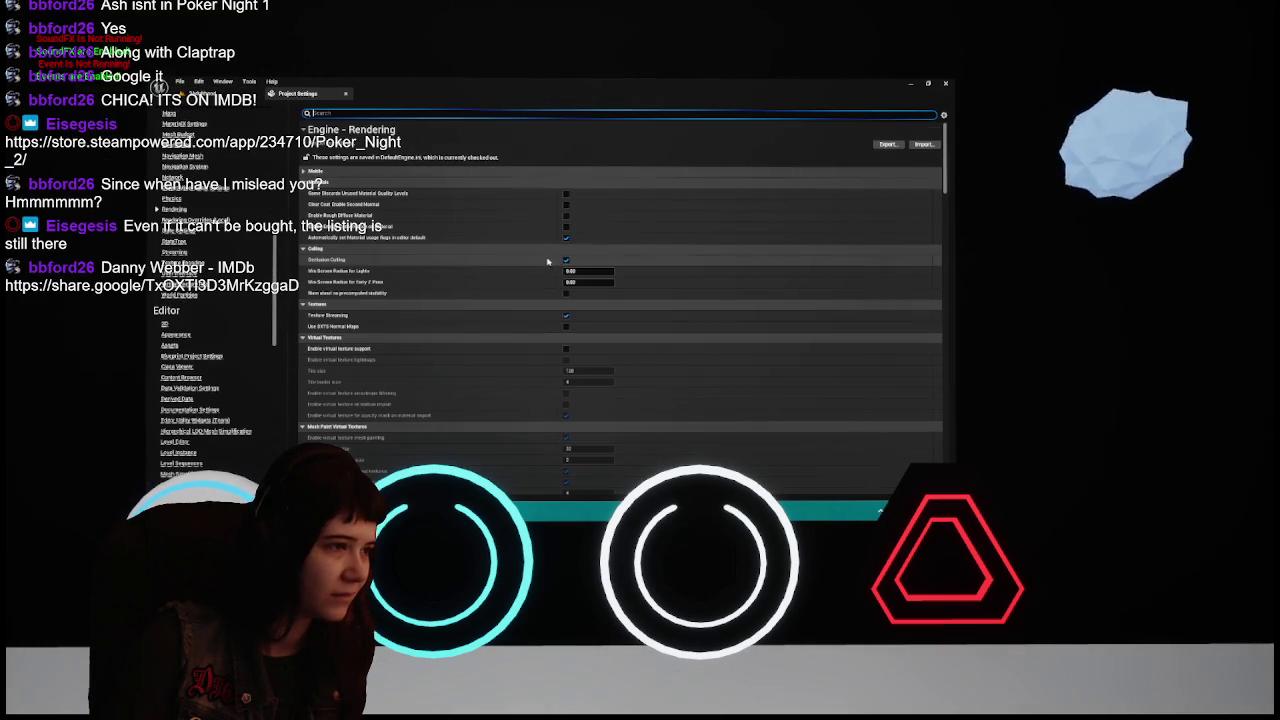
pyautogui.scroll(-5, 539, 258)
pyautogui.scroll(-10, 539, 258)
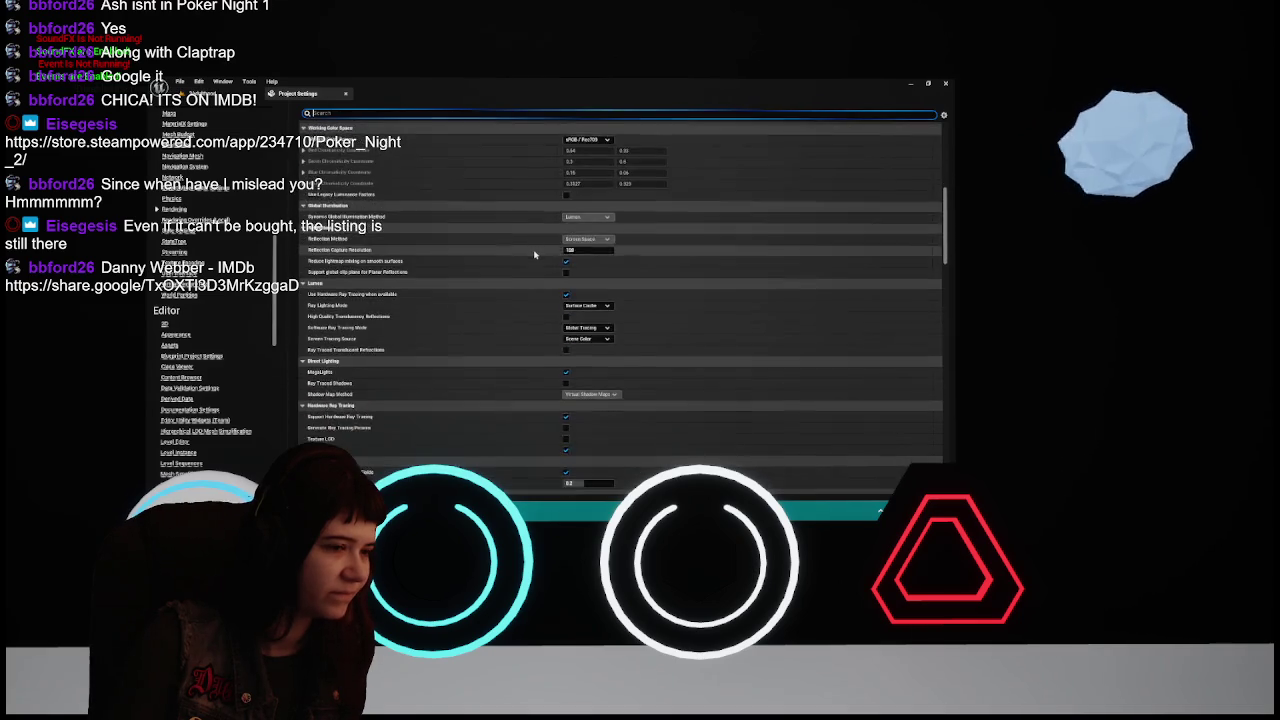
pyautogui.scroll(-10, 538, 330)
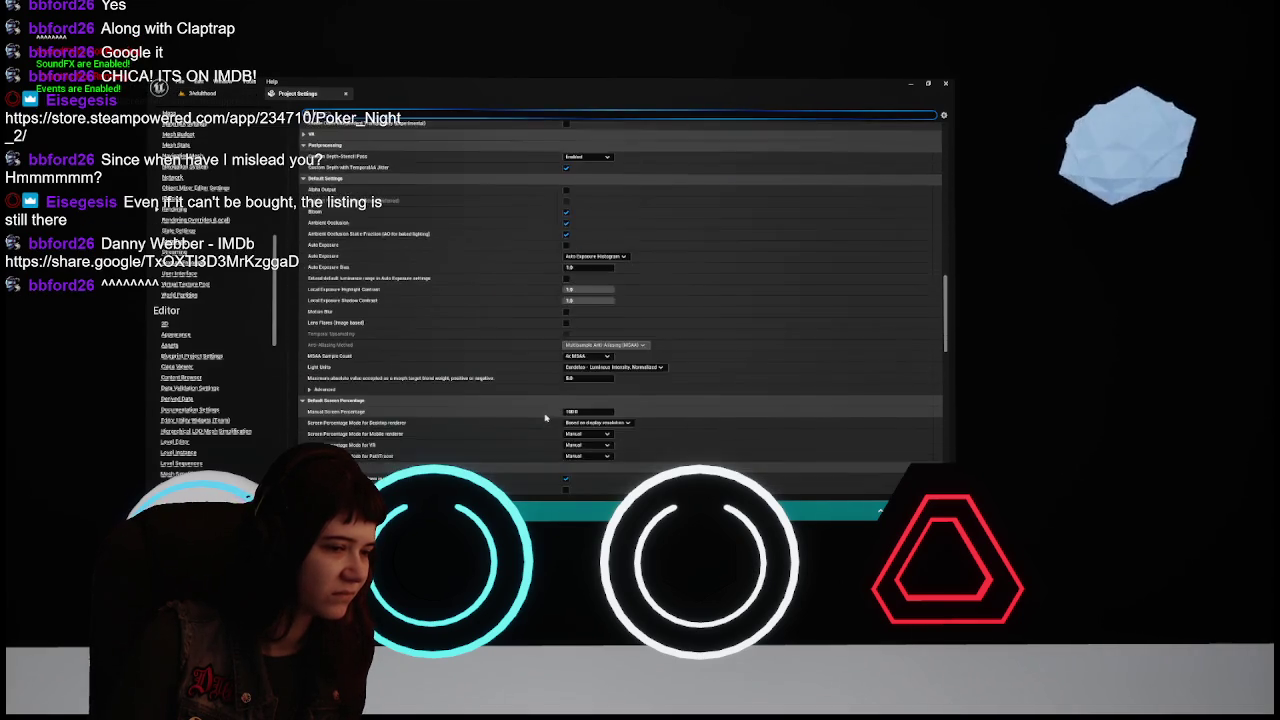
pyautogui.scroll(-5, 543, 405)
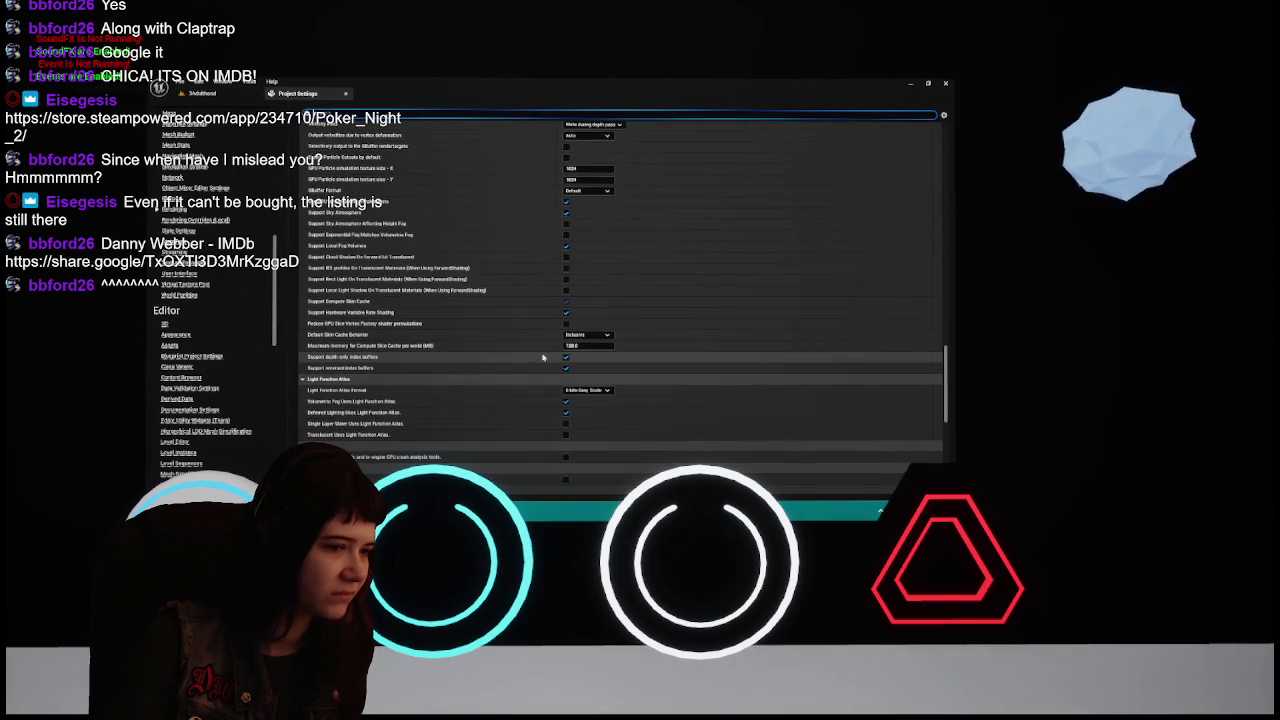
pyautogui.scroll(15, 540, 357)
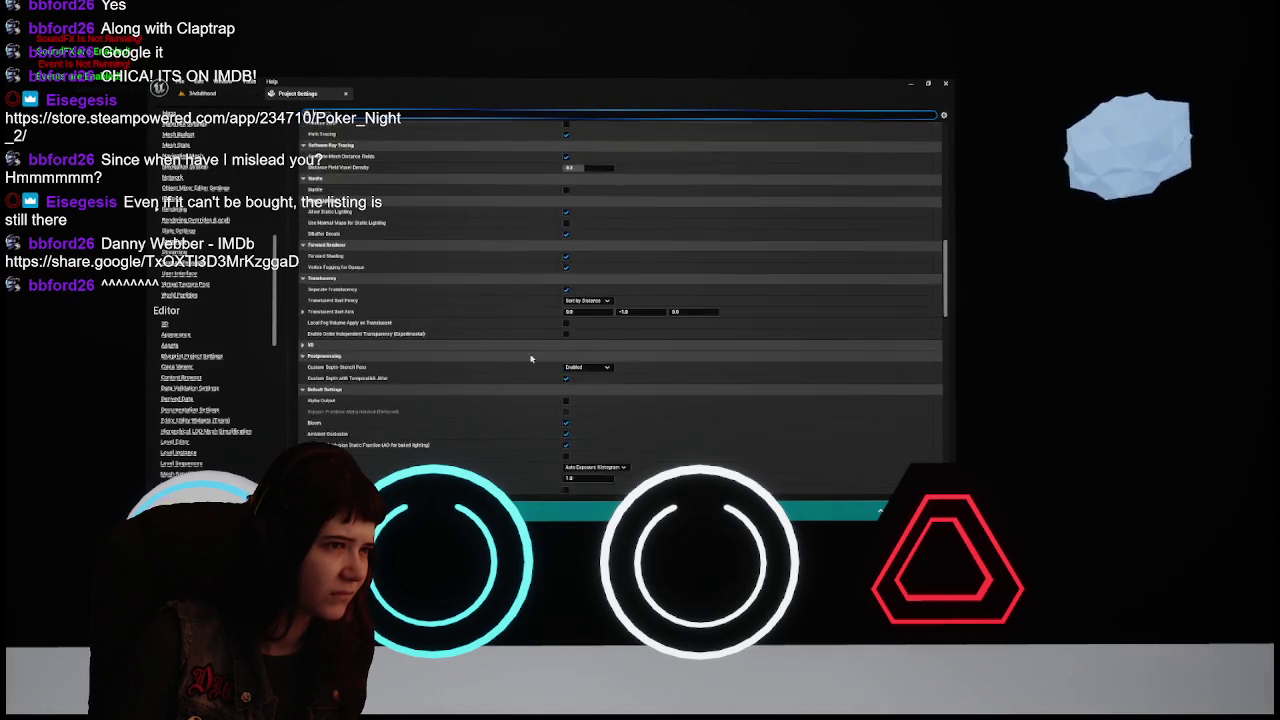
pyautogui.scroll(5, 530, 357)
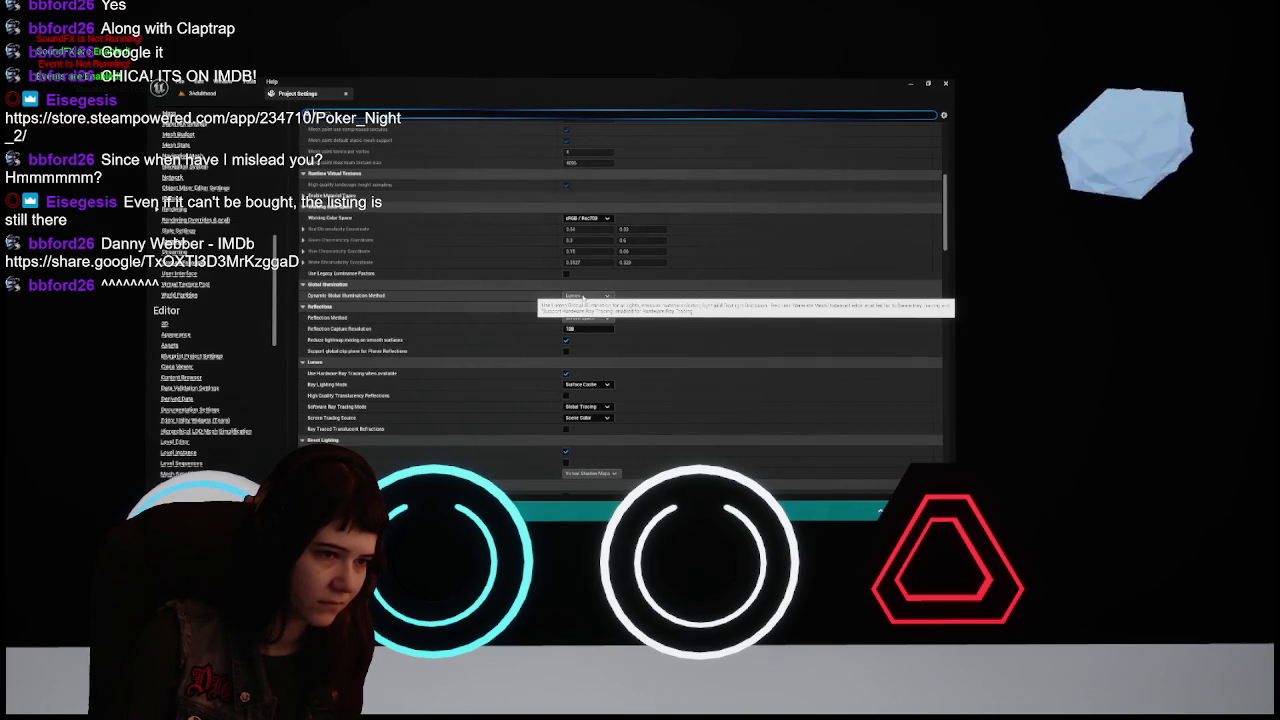
pyautogui.scroll(3, 532, 336)
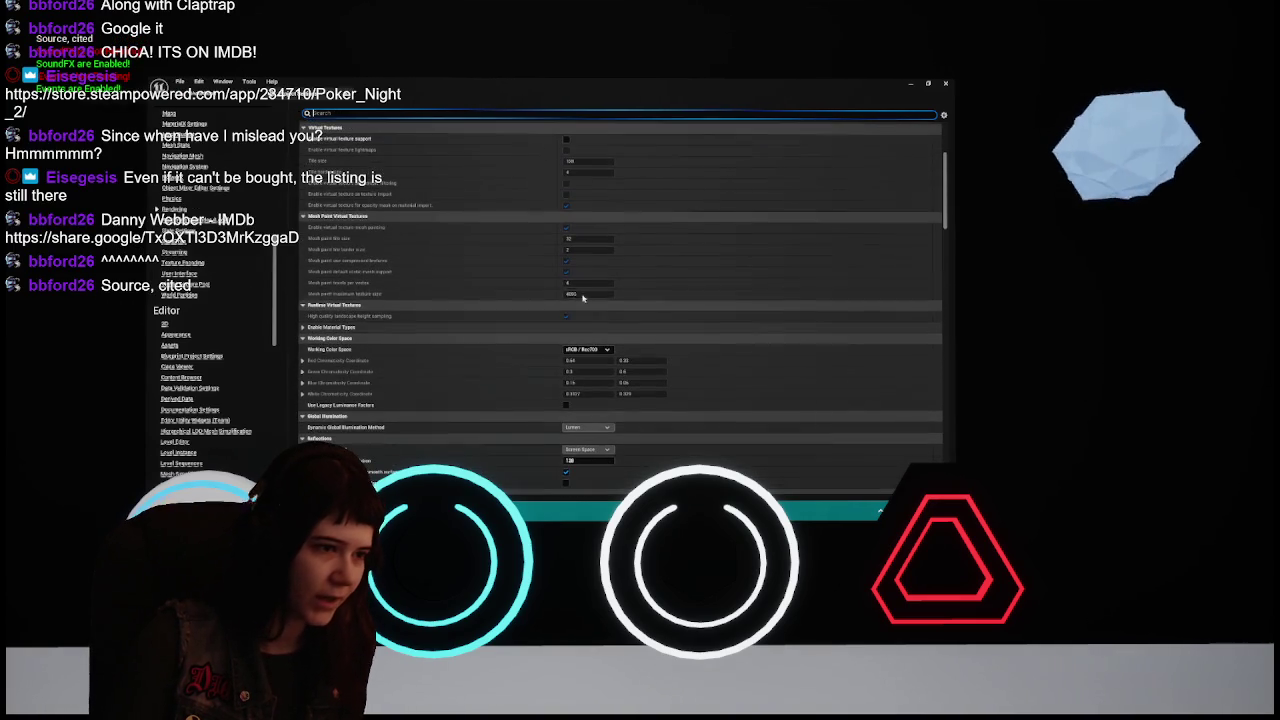
pyautogui.scroll(5, 532, 336)
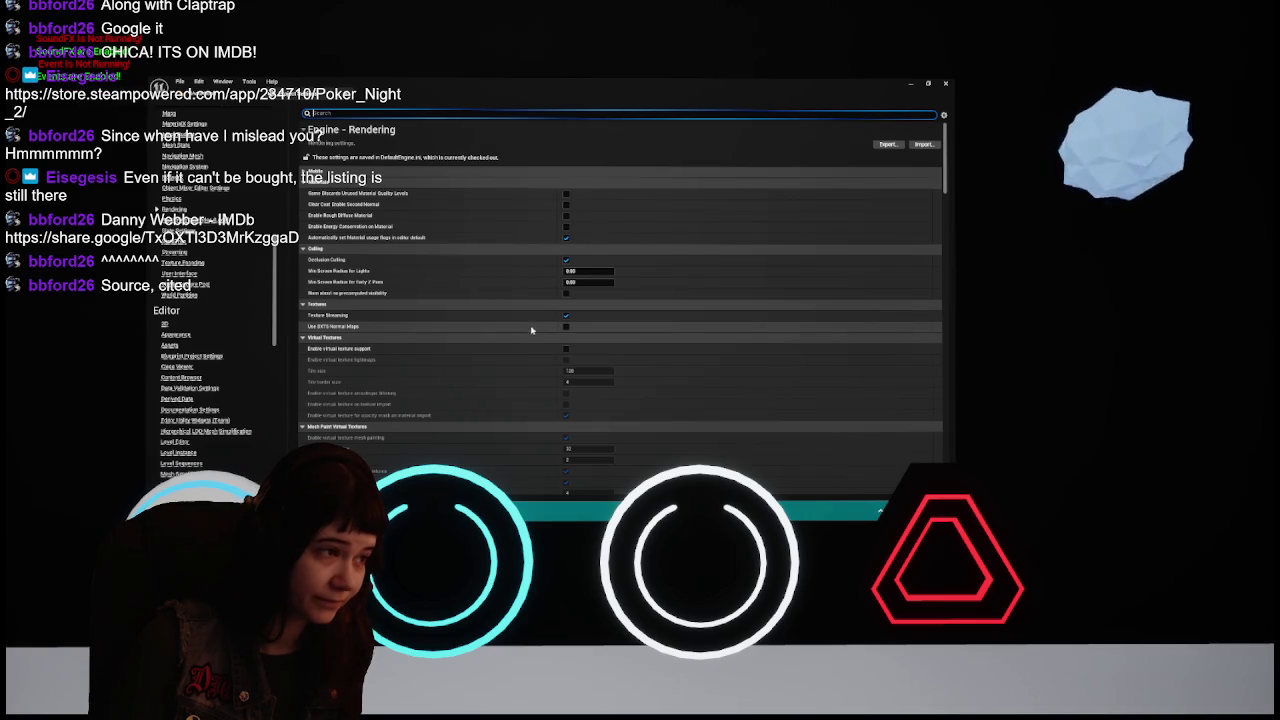
pyautogui.click(566, 238)
pyautogui.scroll(-2, 540, 286)
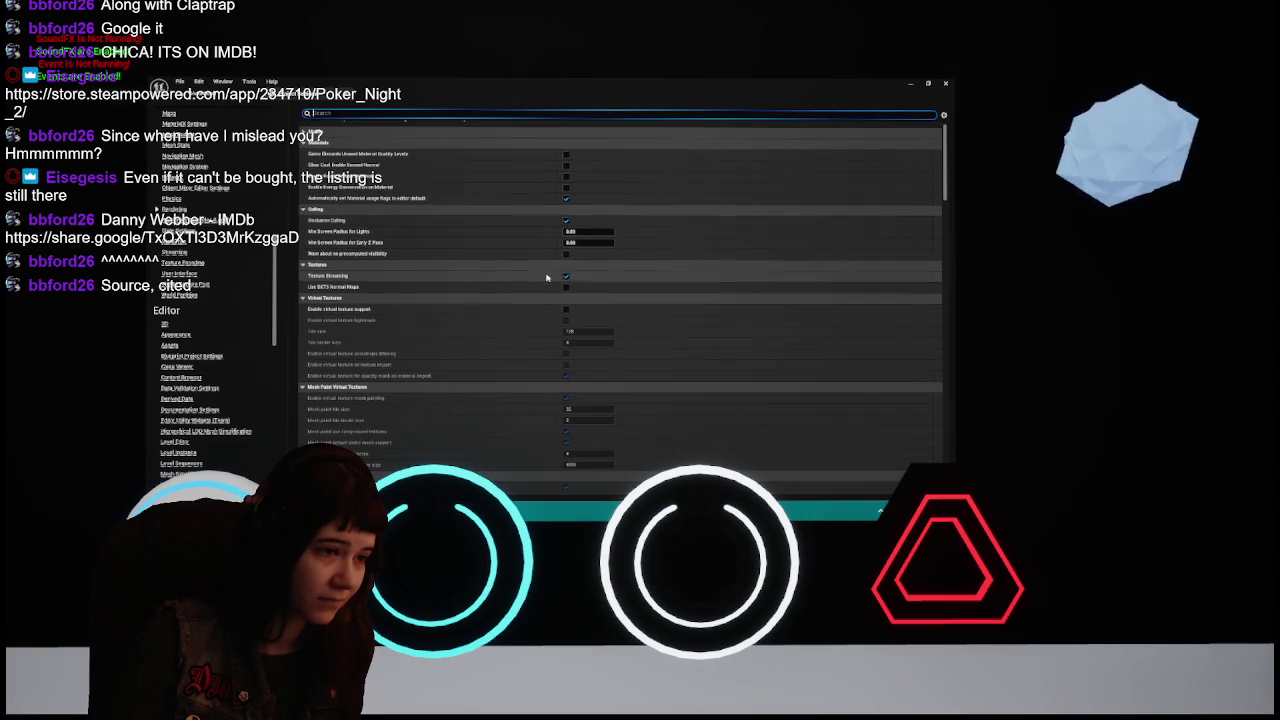
pyautogui.click(566, 277)
pyautogui.scroll(-6, 540, 300)
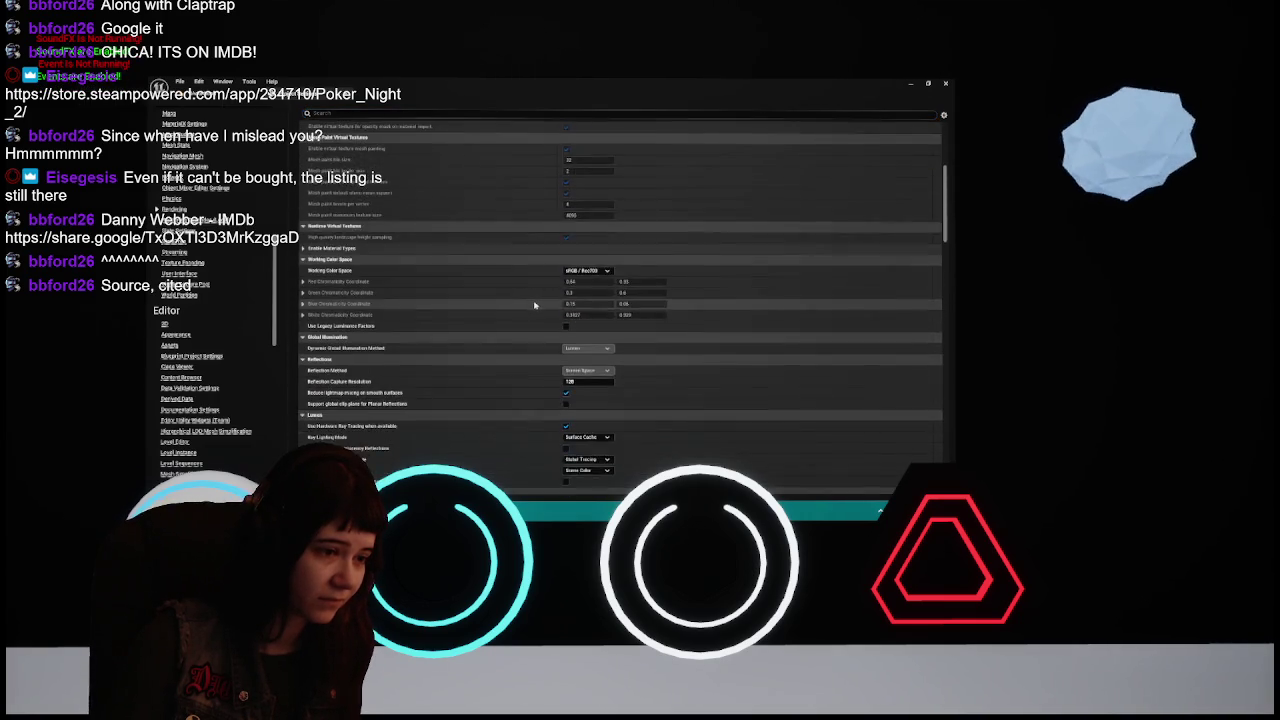
pyautogui.scroll(5, 585, 285)
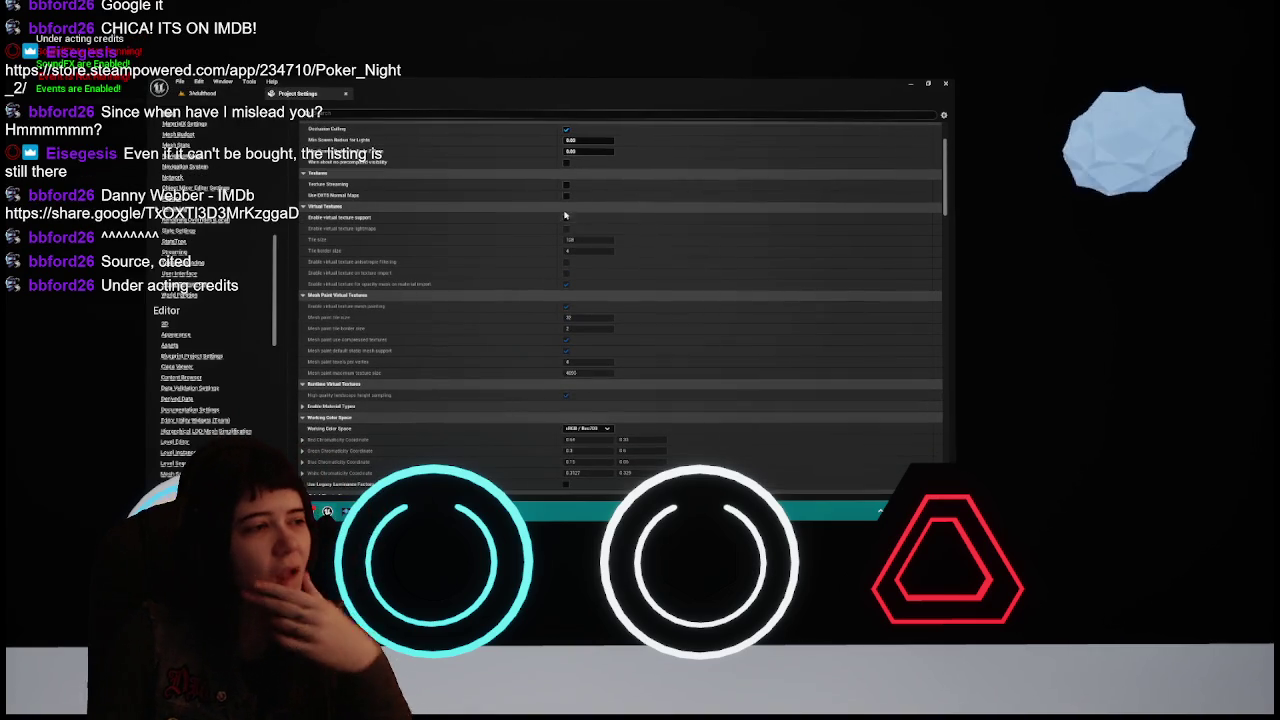
pyautogui.click(566, 185)
pyautogui.scroll(-4, 538, 291)
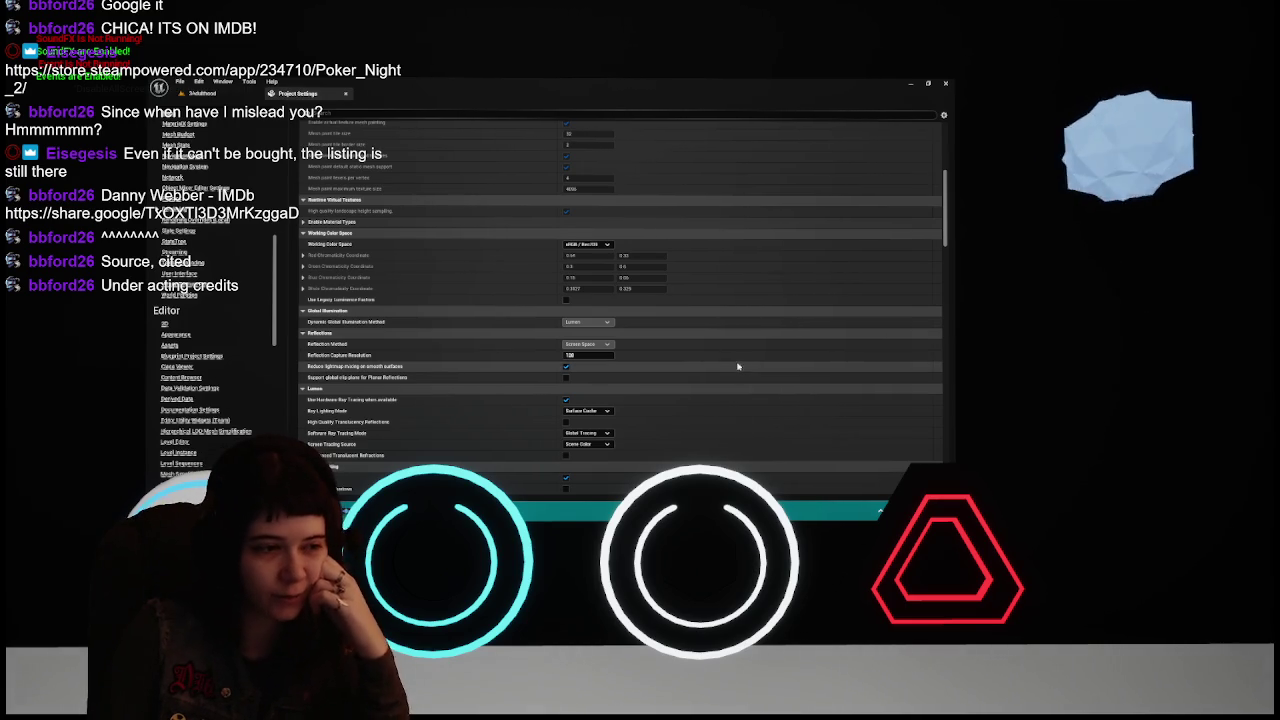
pyautogui.scroll(1, 637, 378)
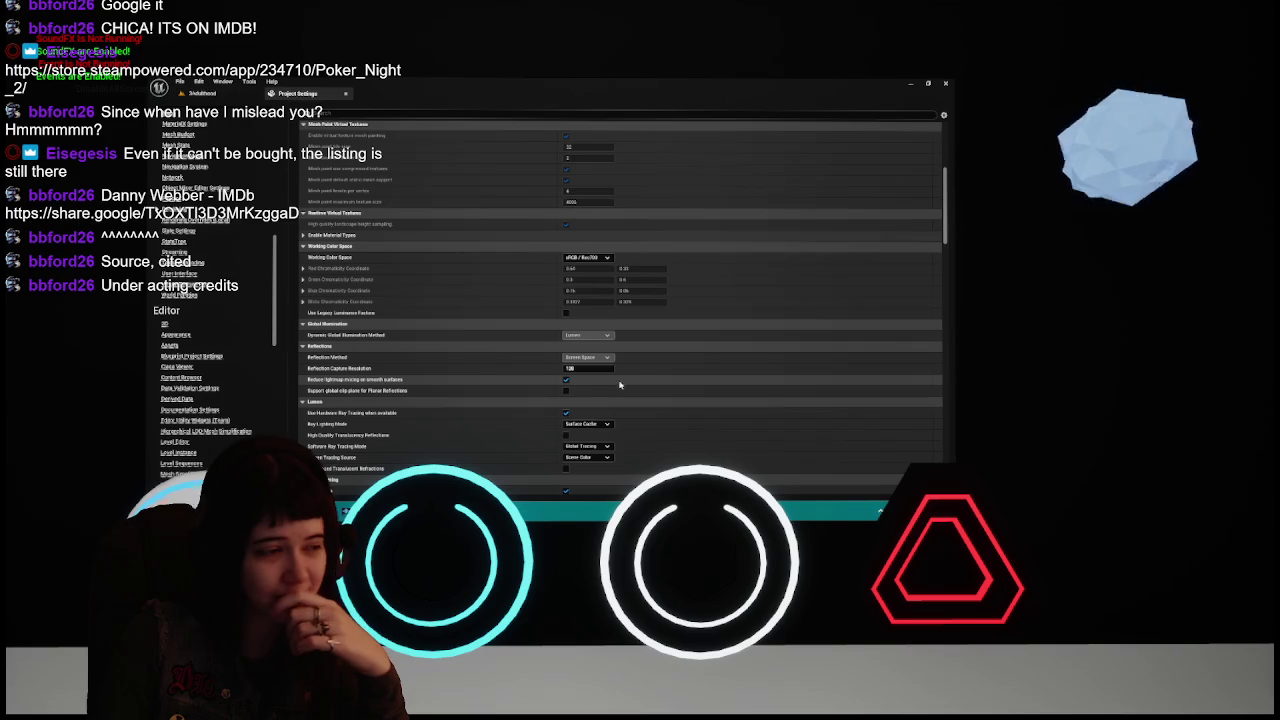
pyautogui.scroll(-3, 550, 380)
pyautogui.scroll(-4, 544, 377)
pyautogui.scroll(3, 544, 377)
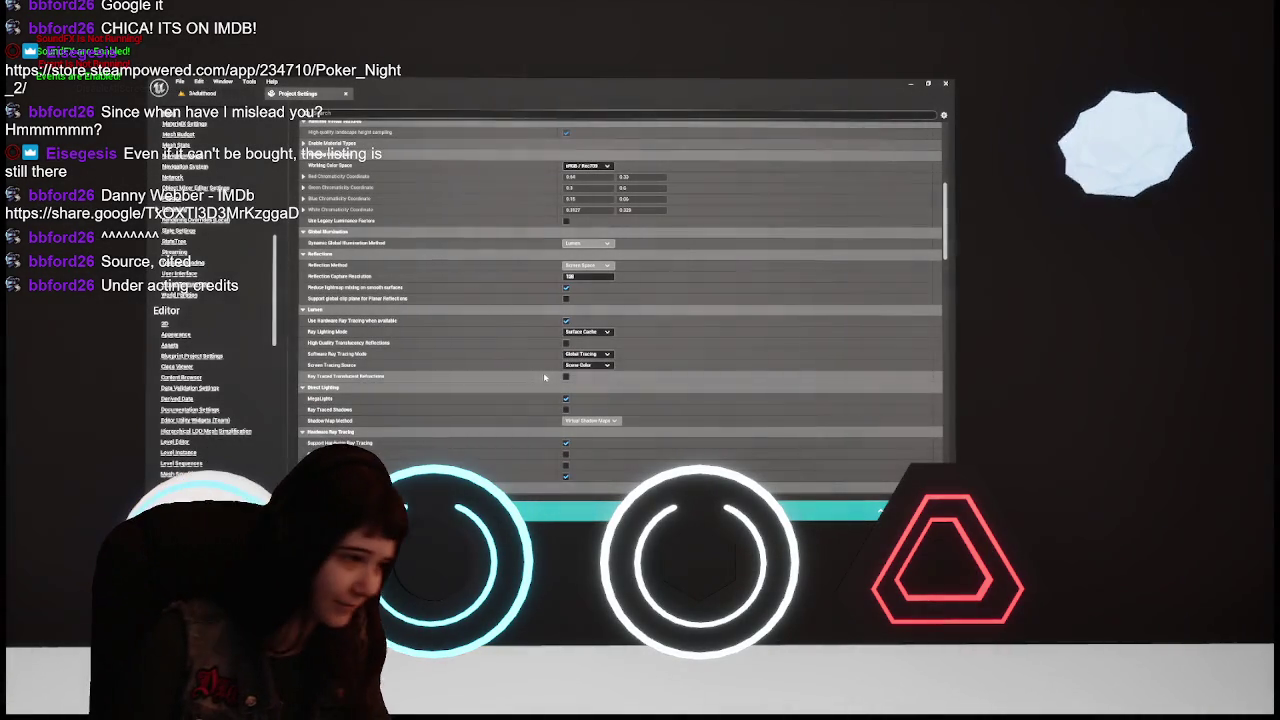
# Disable MegaLights and Support Hardware Ray Tracing in the Rendering settings
pyautogui.click(565, 399)
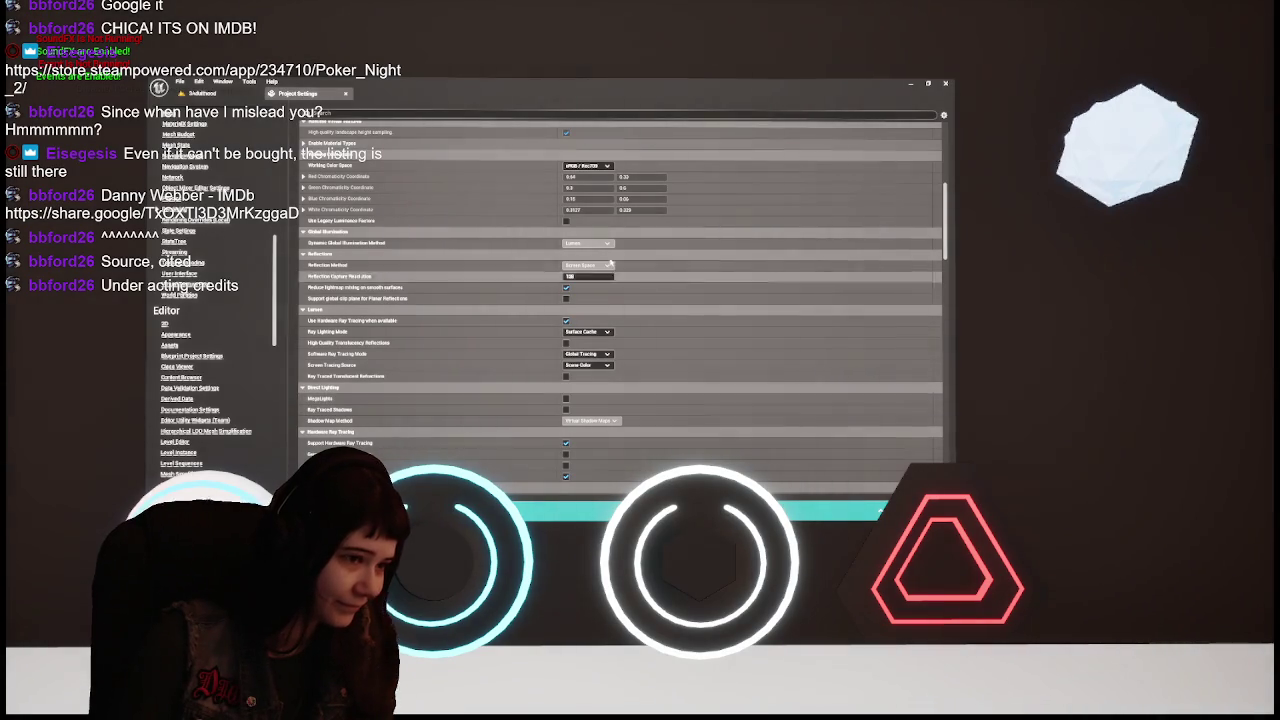
pyautogui.scroll(-3, 552, 428)
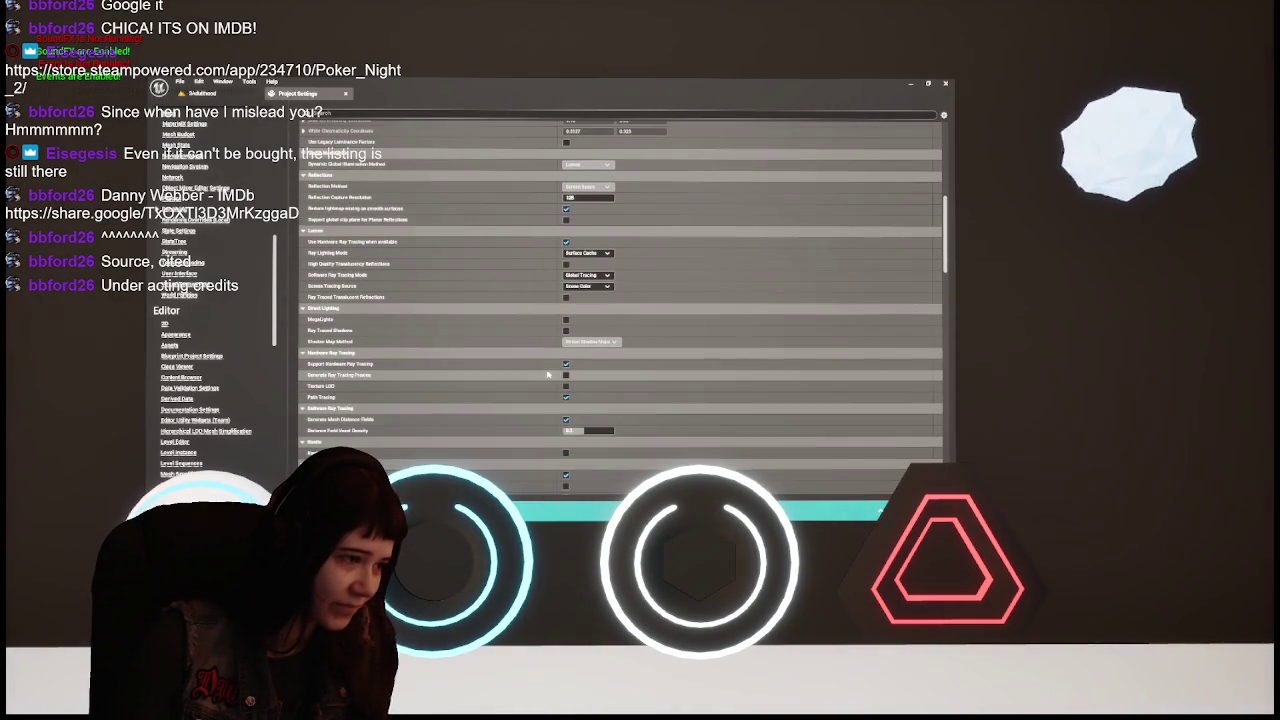
pyautogui.click(565, 365)
pyautogui.scroll(2, 575, 290)
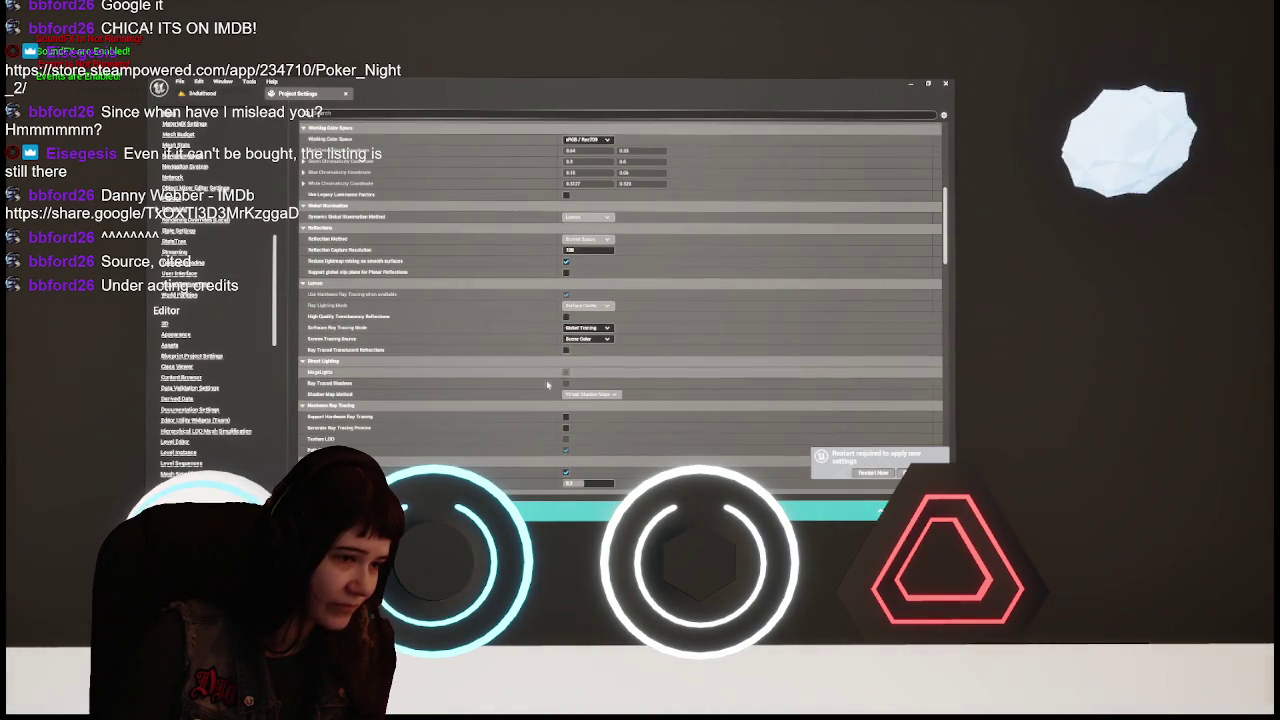
pyautogui.click(565, 418)
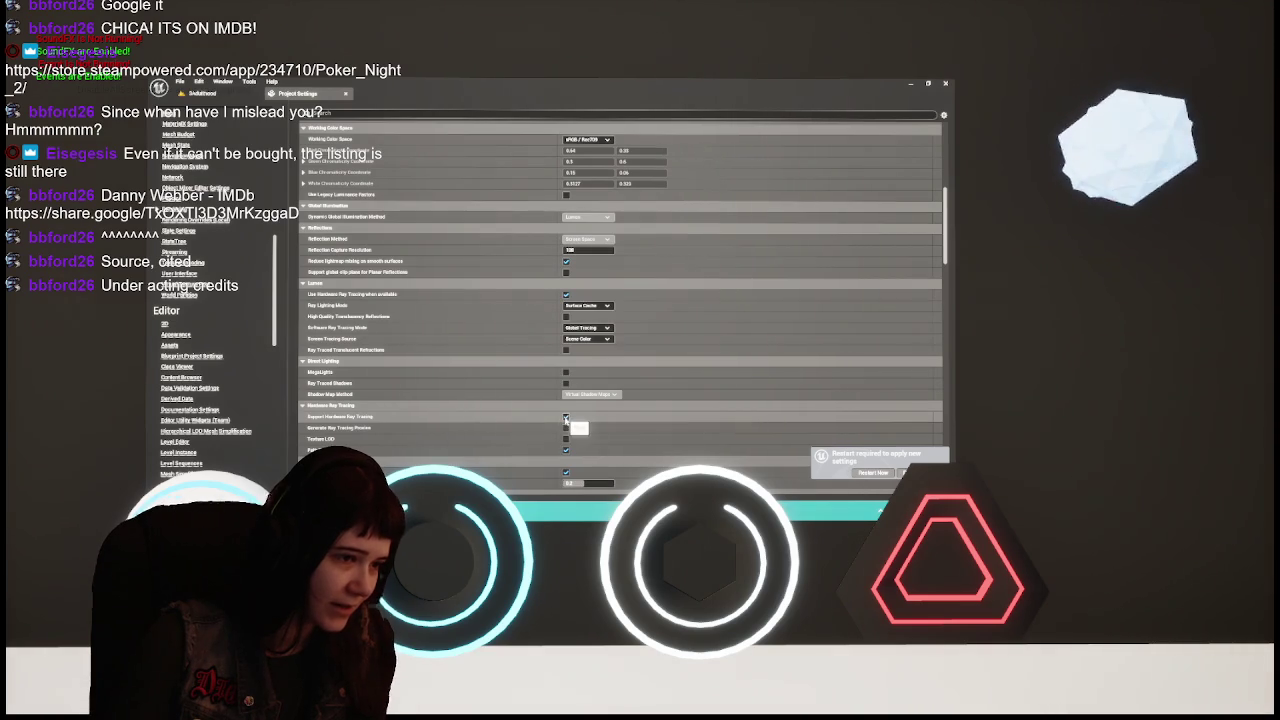
pyautogui.click(565, 418)
pyautogui.click(565, 418)
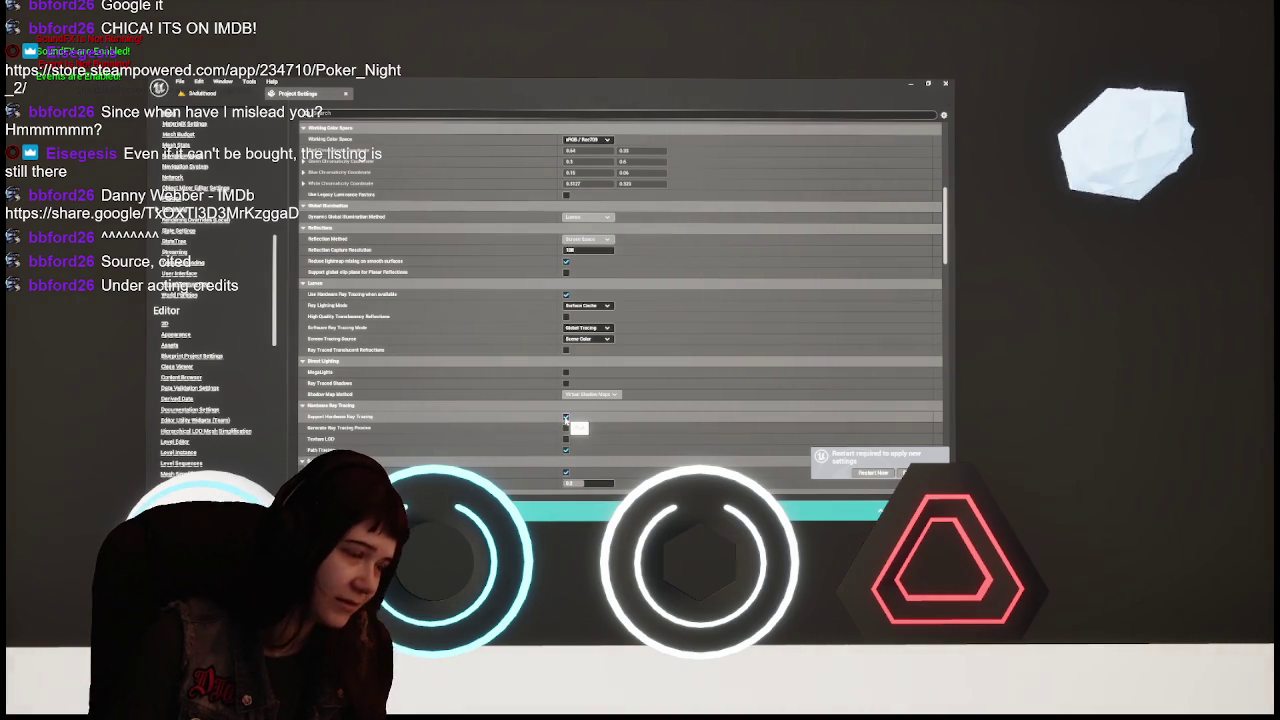
pyautogui.click(565, 418)
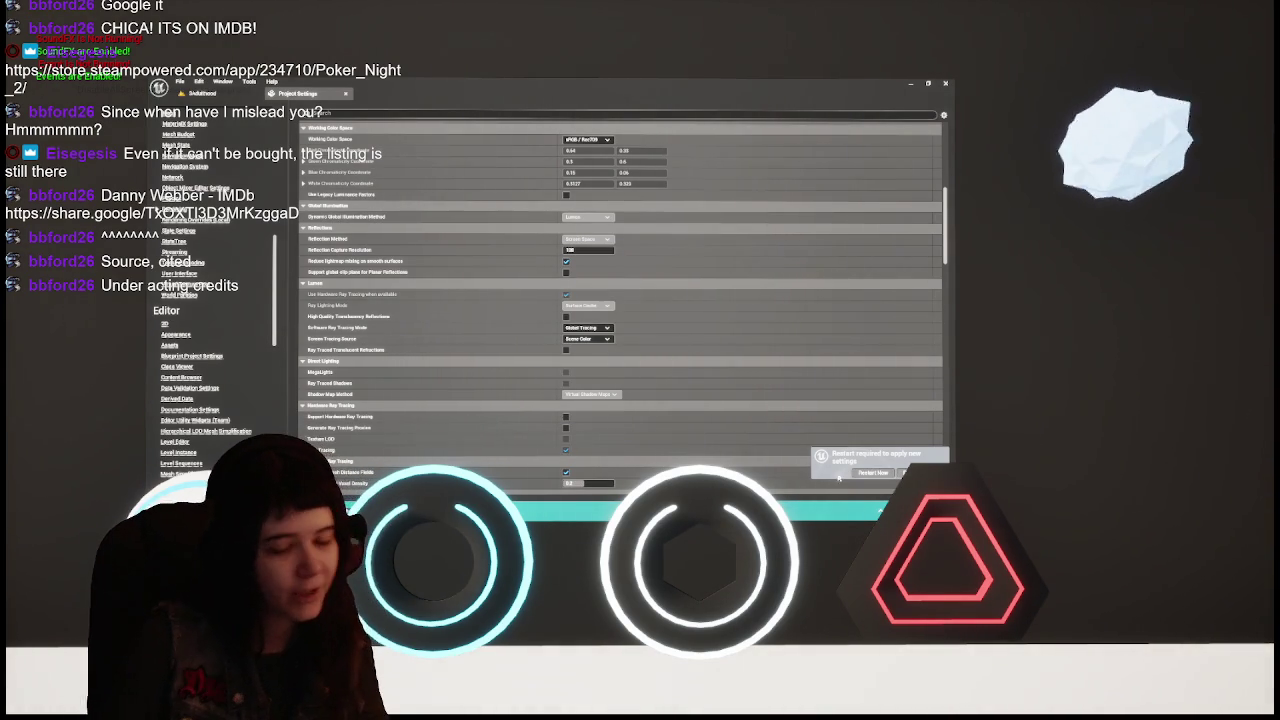
# Restart the editor to apply the changes, then save and close the Blender wall mesh file
pyautogui.click(873, 476)
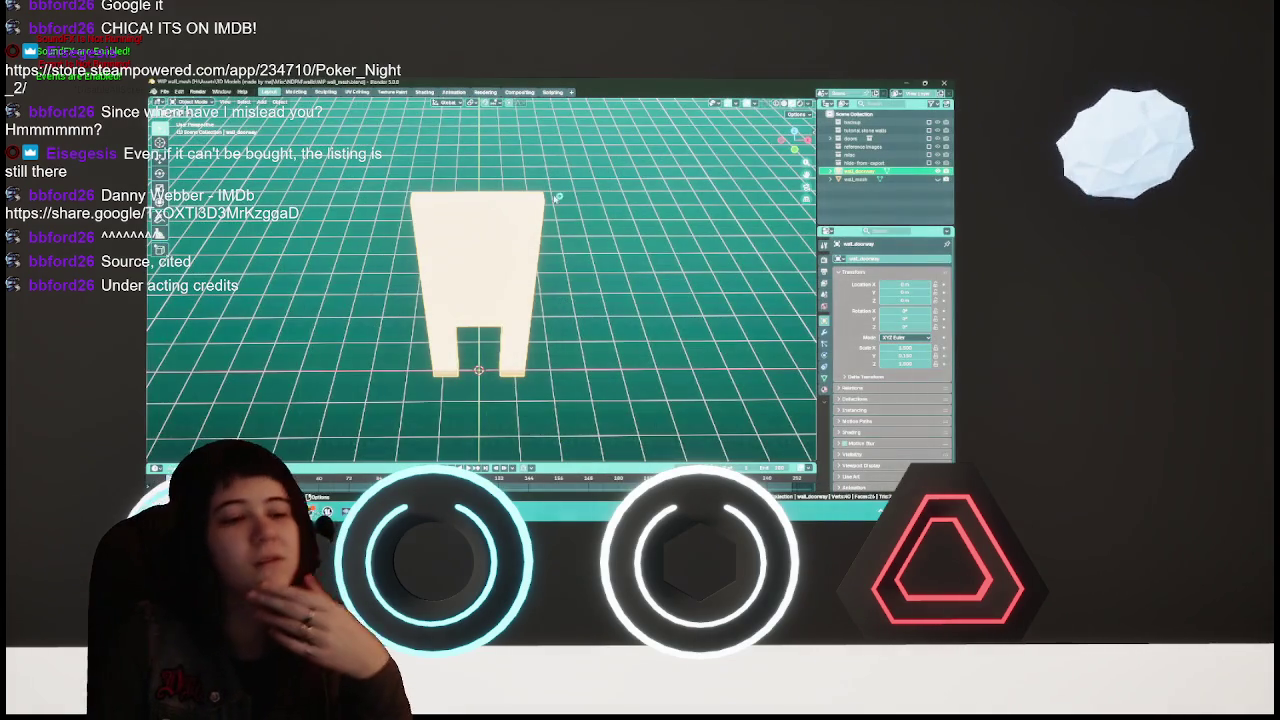
pyautogui.hotkey('ctrl', 's')
pyautogui.click(943, 83)
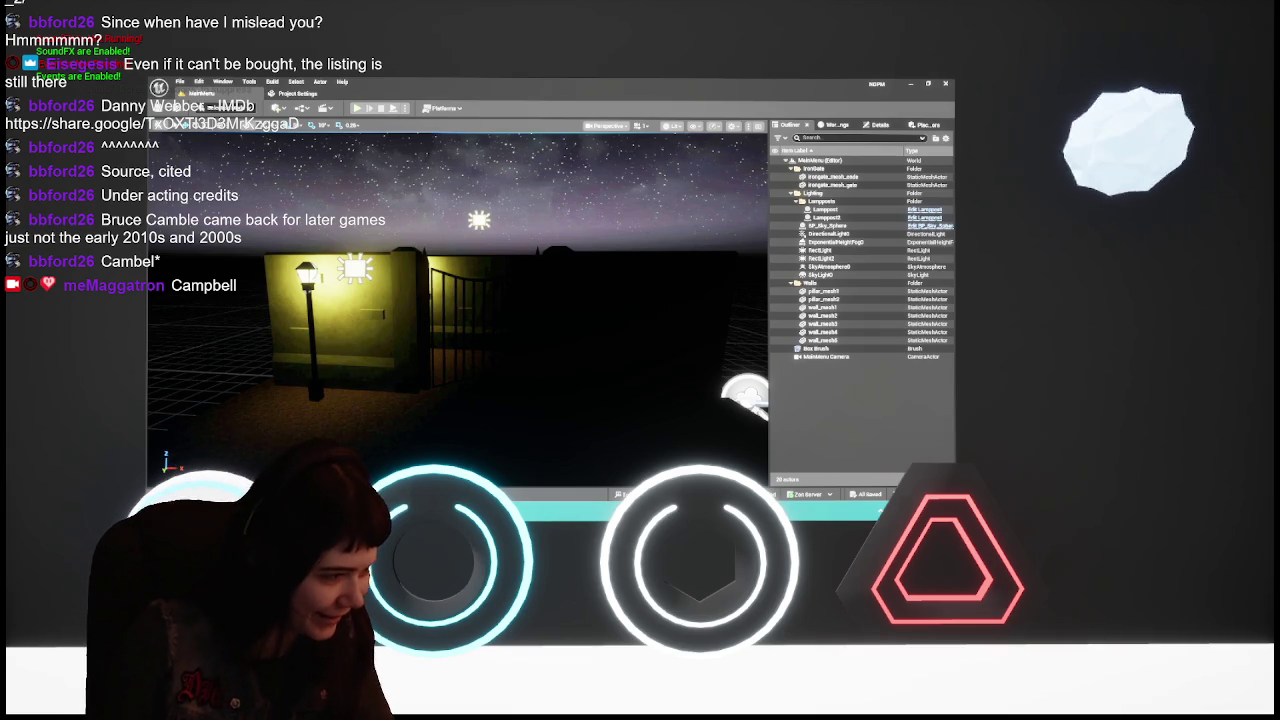
# Open the Content Drawer to show the Levels folder assets with Ctrl+Space
pyautogui.hotkey('ctrl', 'space')
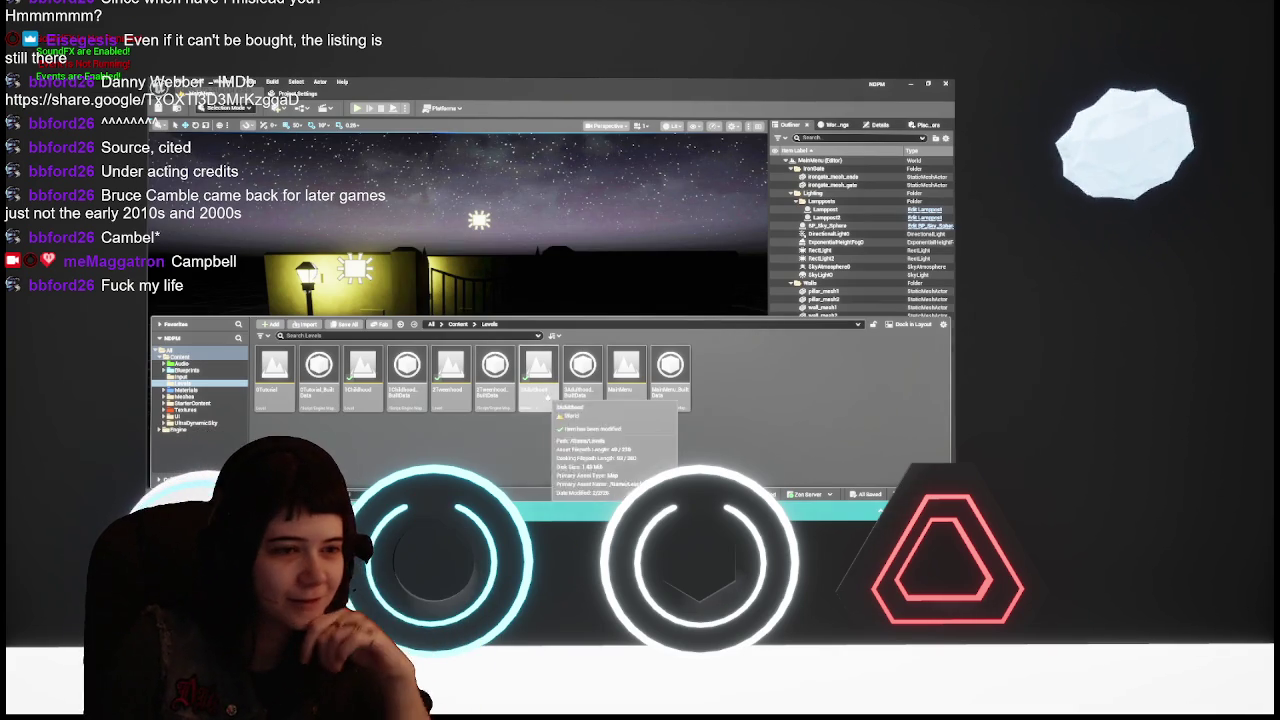
# Open the 3Adulthood level from the Content Drawer, then switch to the Project Settings tab
pyautogui.doubleClick(540, 392)
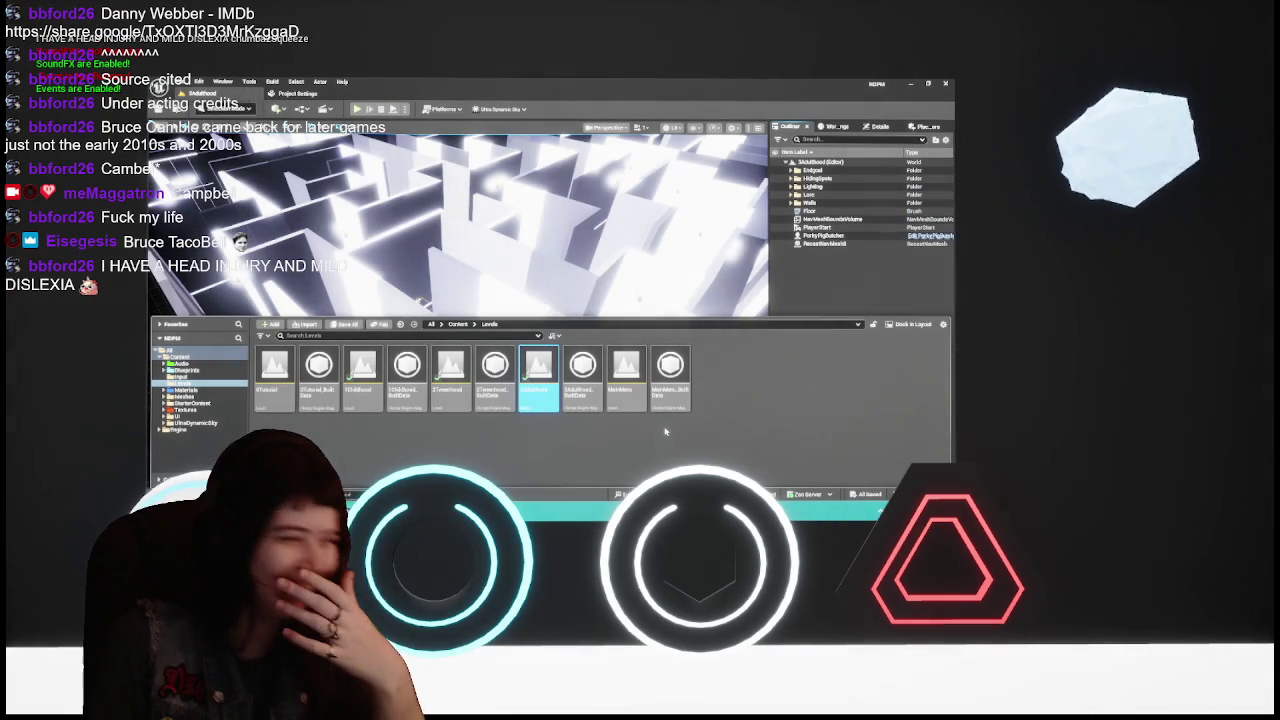
pyautogui.doubleClick(541, 360)
pyautogui.moveTo(541, 357); pyautogui.dragTo(541, 435)
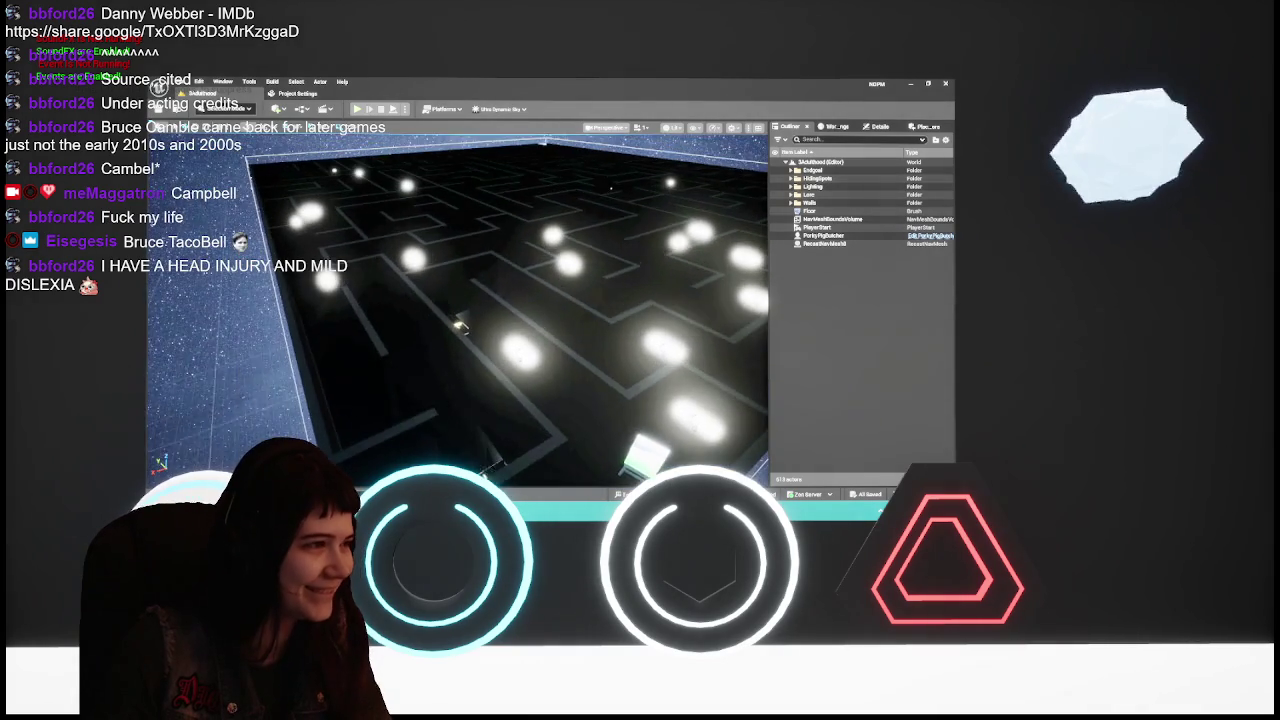
pyautogui.click(298, 93)
pyautogui.scroll(-10, 199, 372)
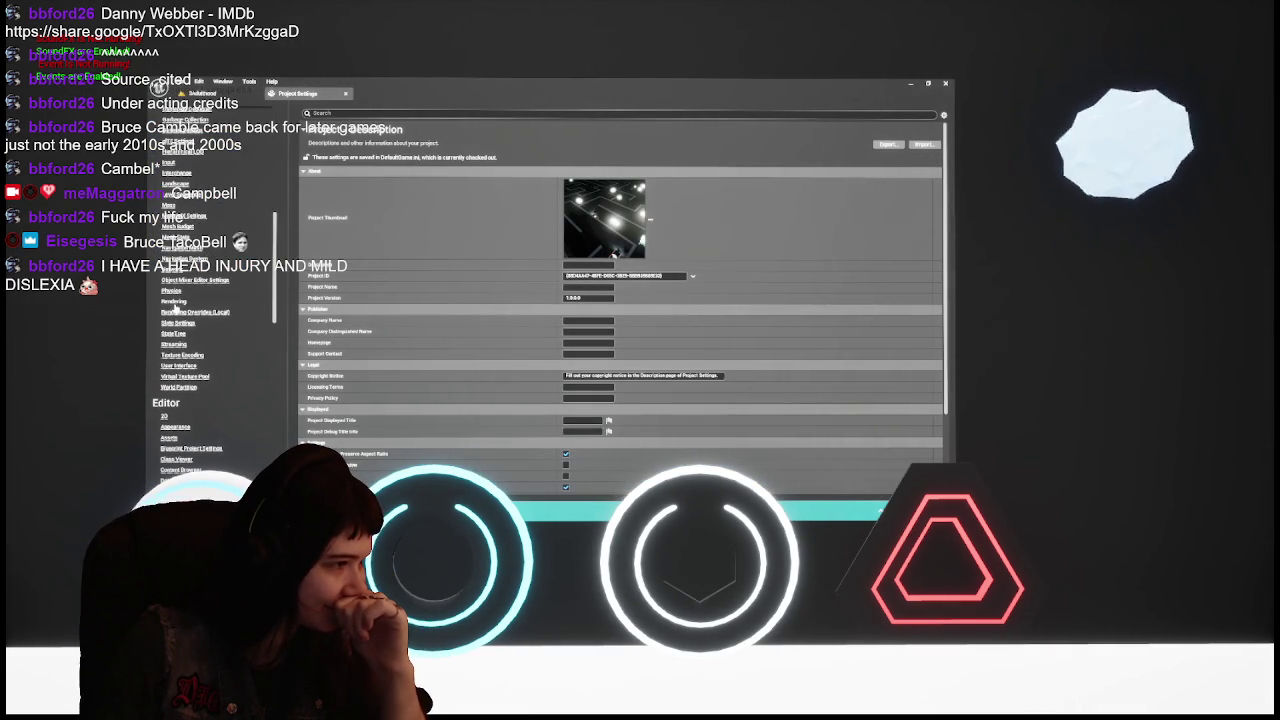
# Toggle Forward Shading in the Rendering settings and restart the editor to apply it
pyautogui.click(174, 302)
pyautogui.scroll(-10, 555, 349)
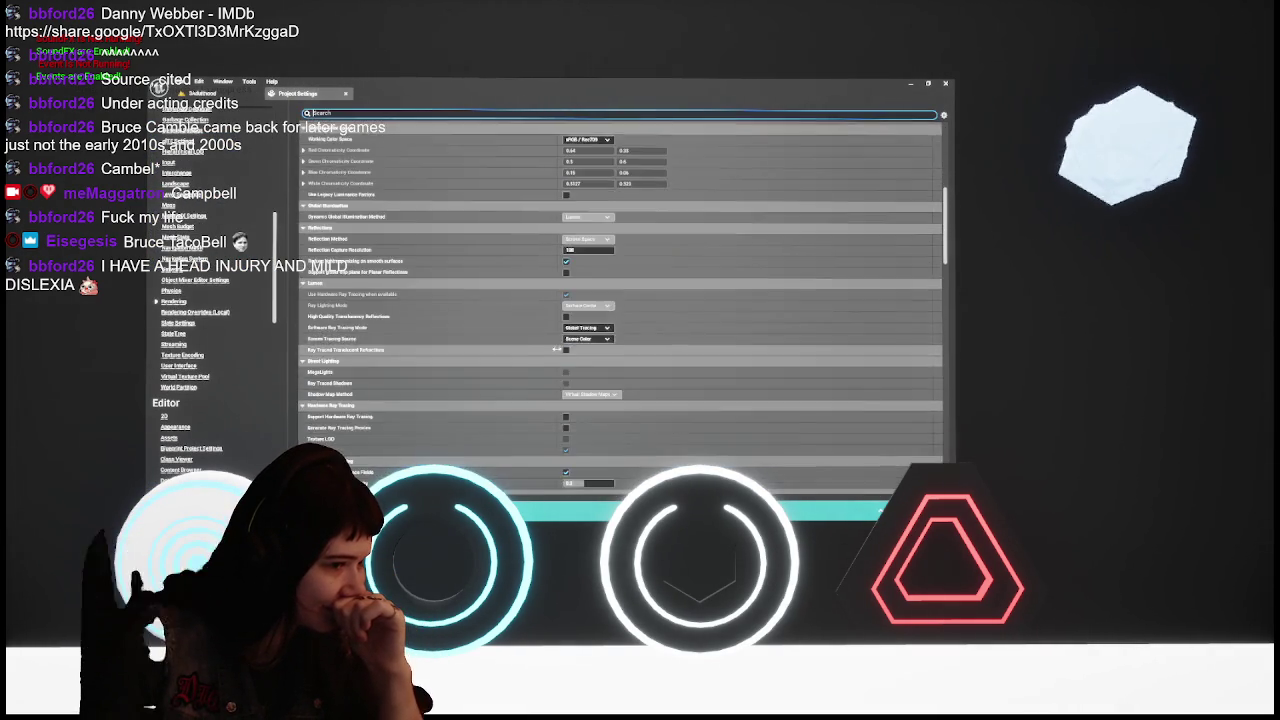
pyautogui.scroll(3, 555, 349)
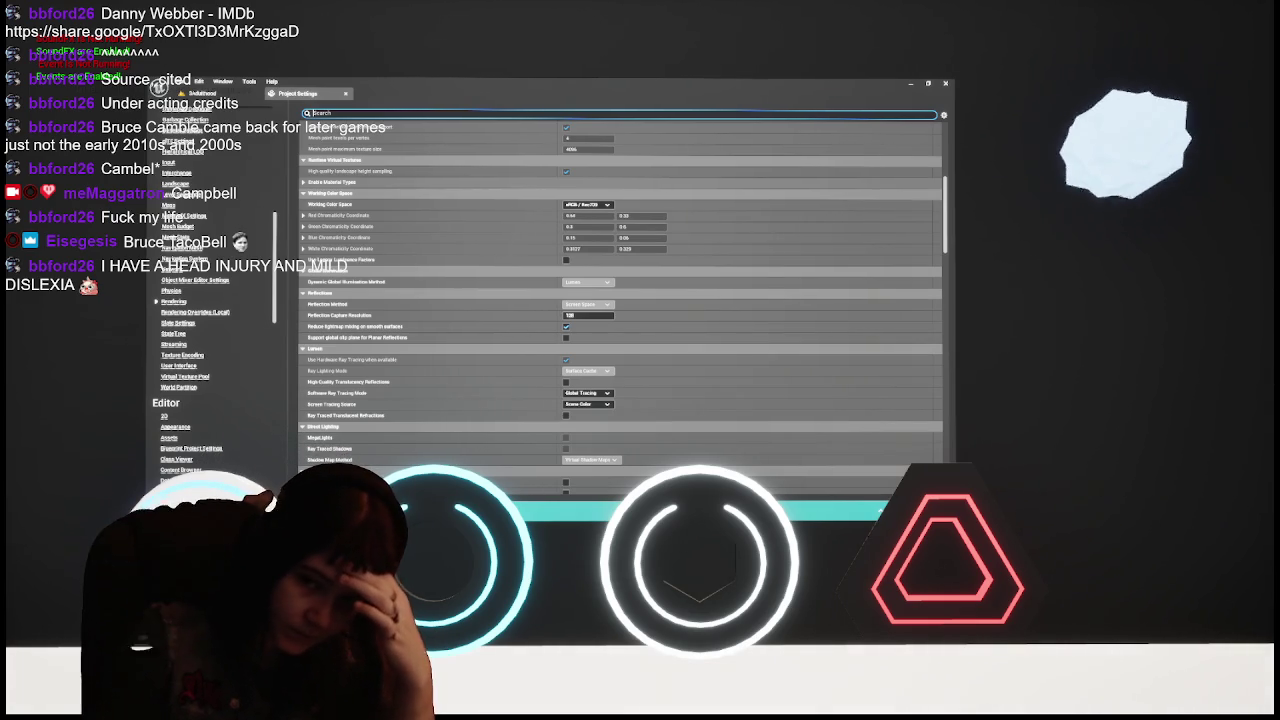
pyautogui.scroll(-5, 577, 371)
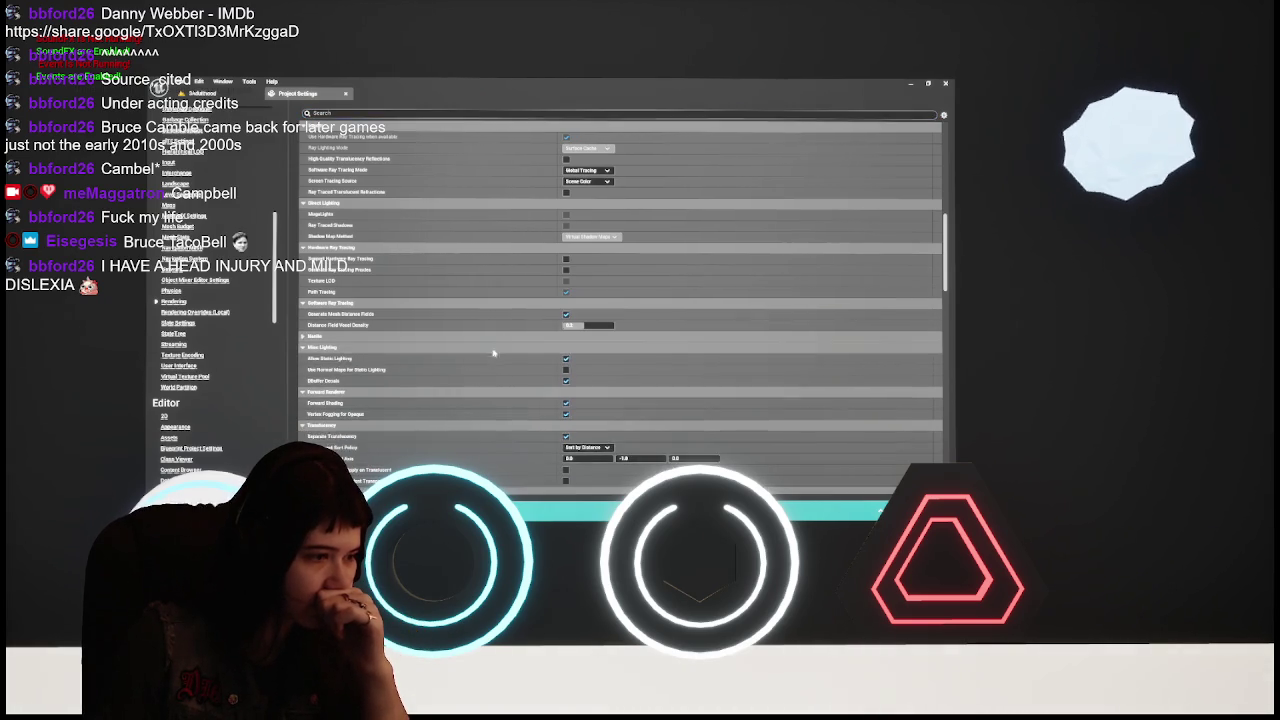
pyautogui.scroll(-1, 565, 350)
pyautogui.click(565, 351)
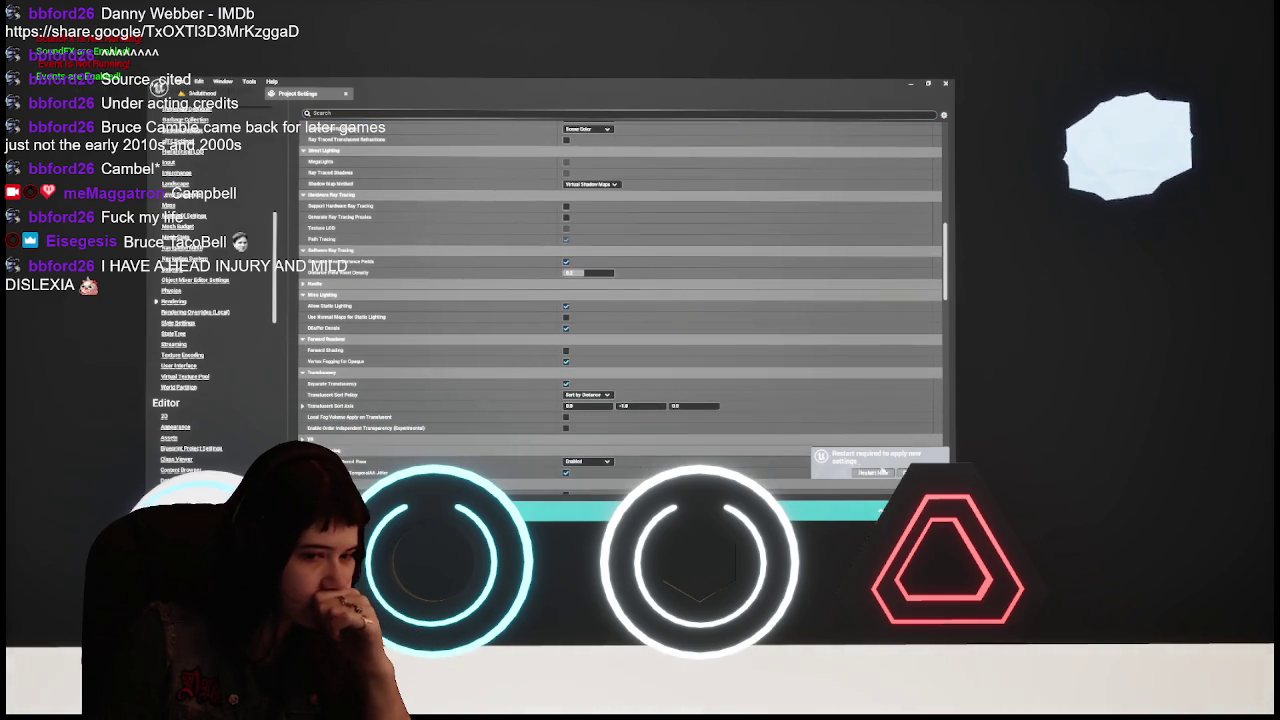
pyautogui.scroll(4, 679, 407)
pyautogui.scroll(3, 679, 407)
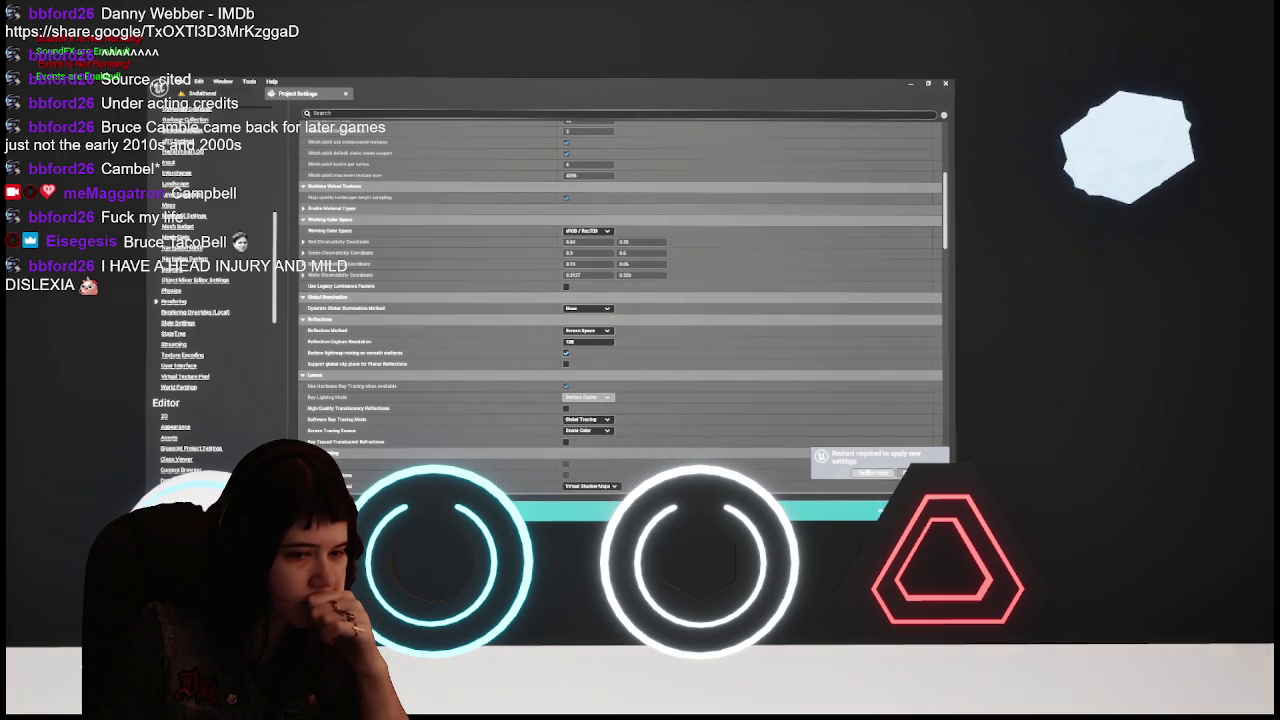
pyautogui.click(872, 472)
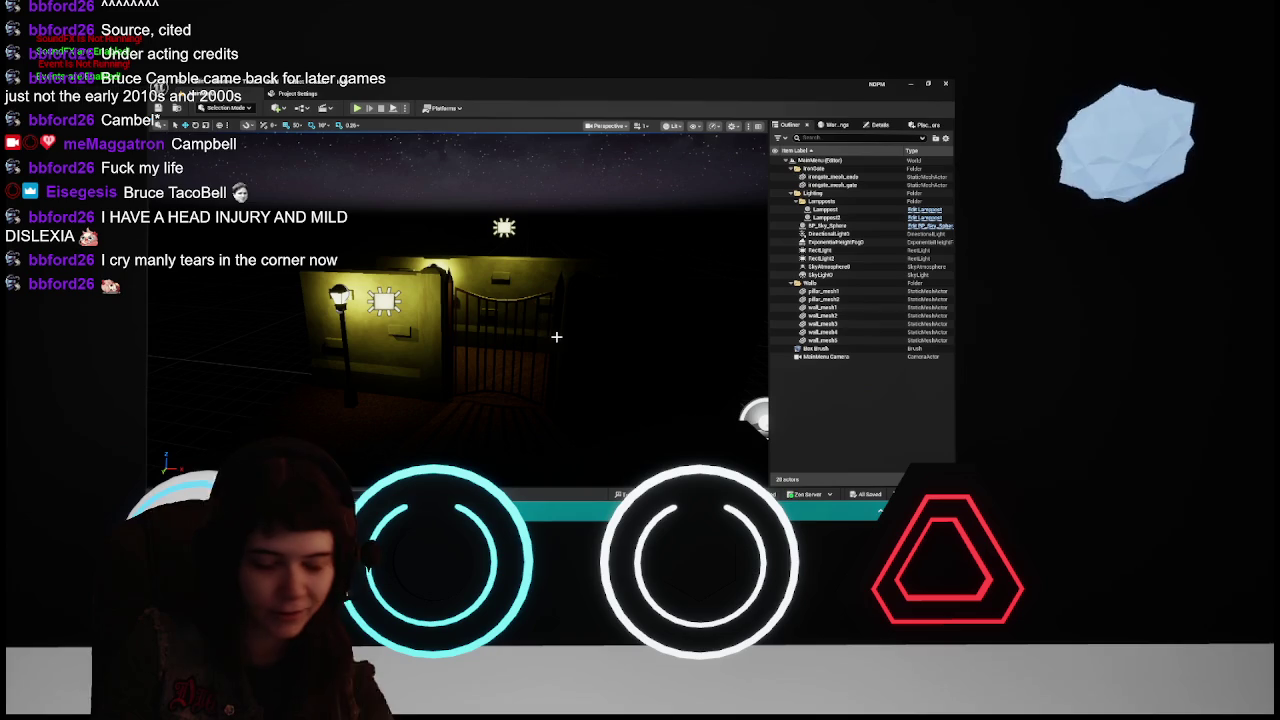
# Reopen 3Adulthood, delete the Walls folder then undo it, and bring up Project Settings
pyautogui.hotkey('ctrl', 'space')
pyautogui.doubleClick(538, 375)
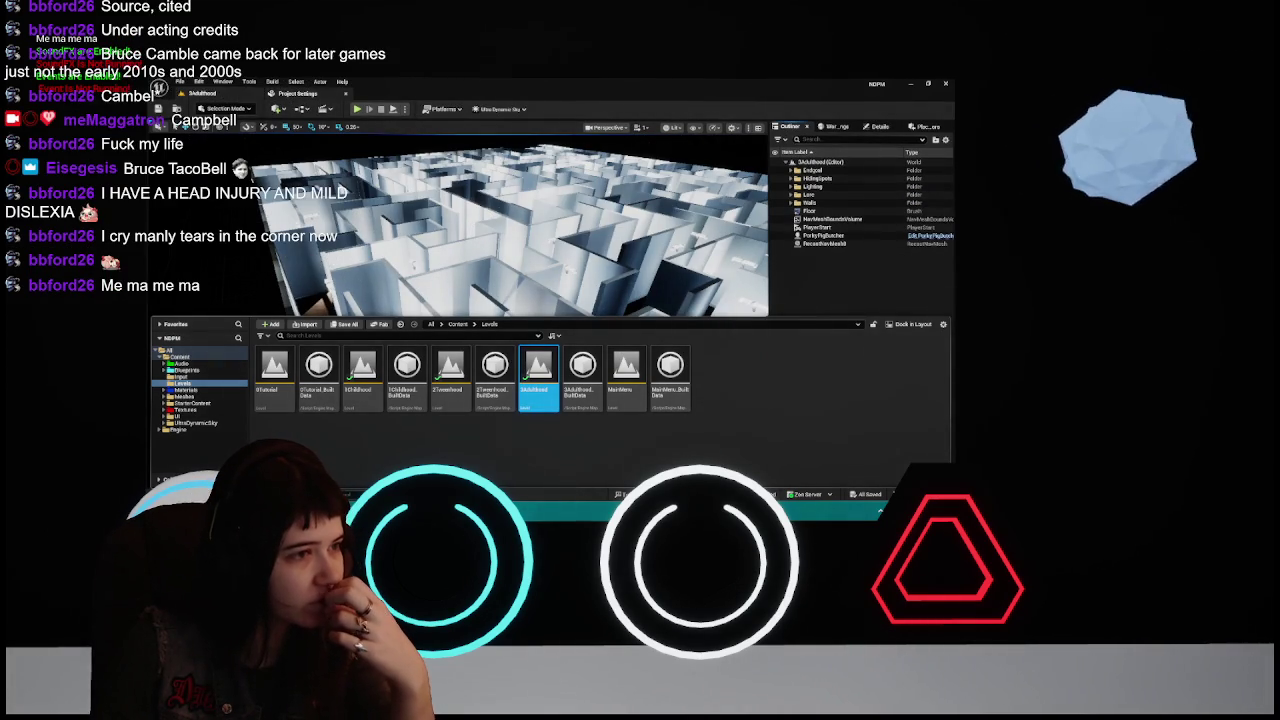
pyautogui.rightClick(800, 203)
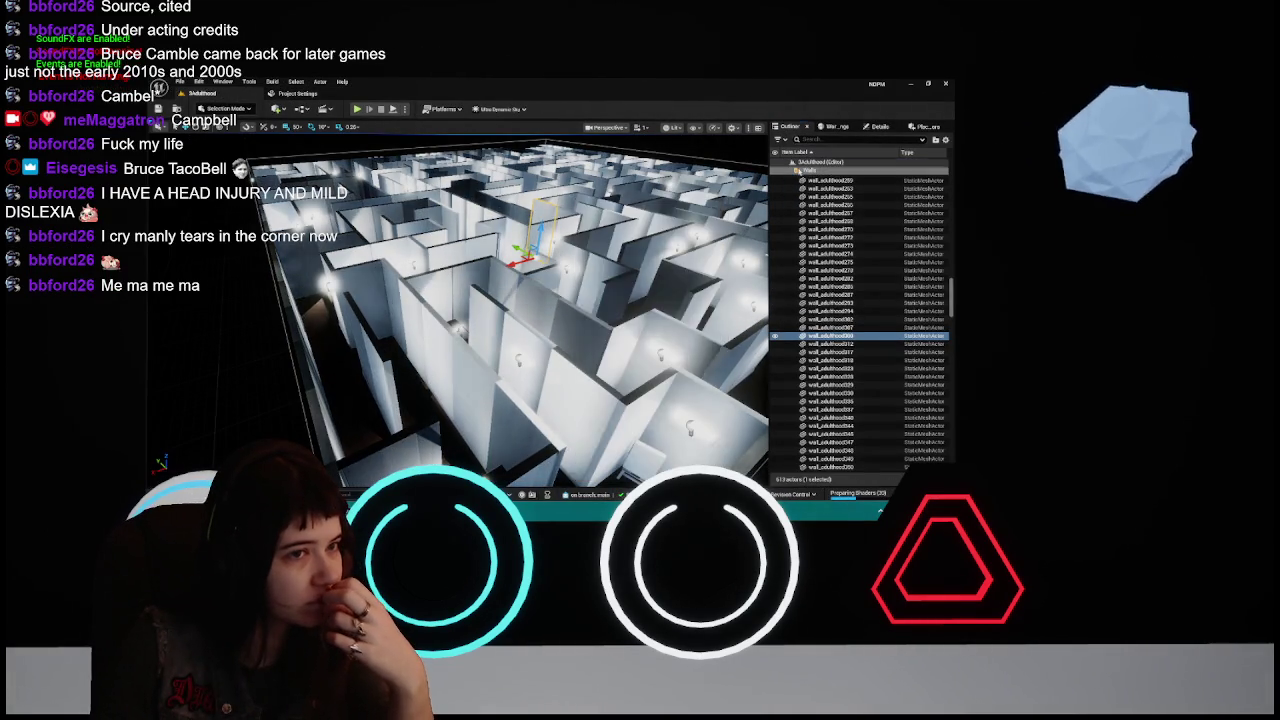
pyautogui.press('Delete')
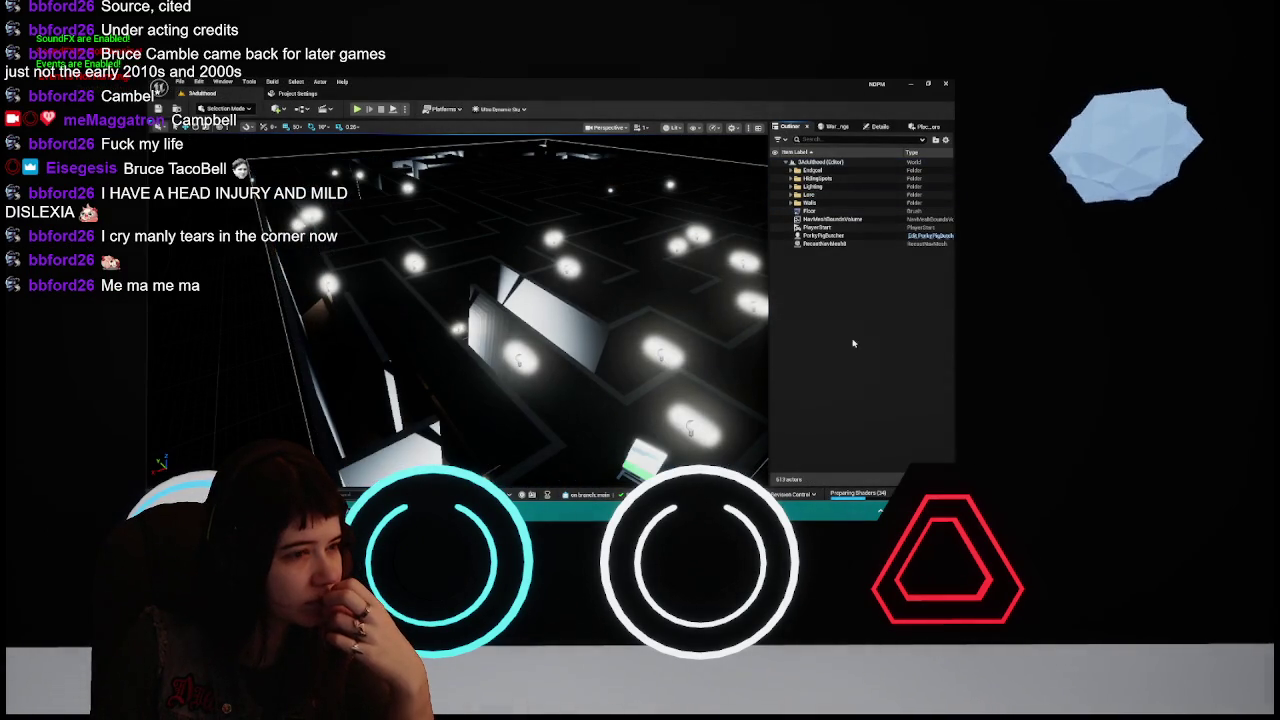
pyautogui.press('s')
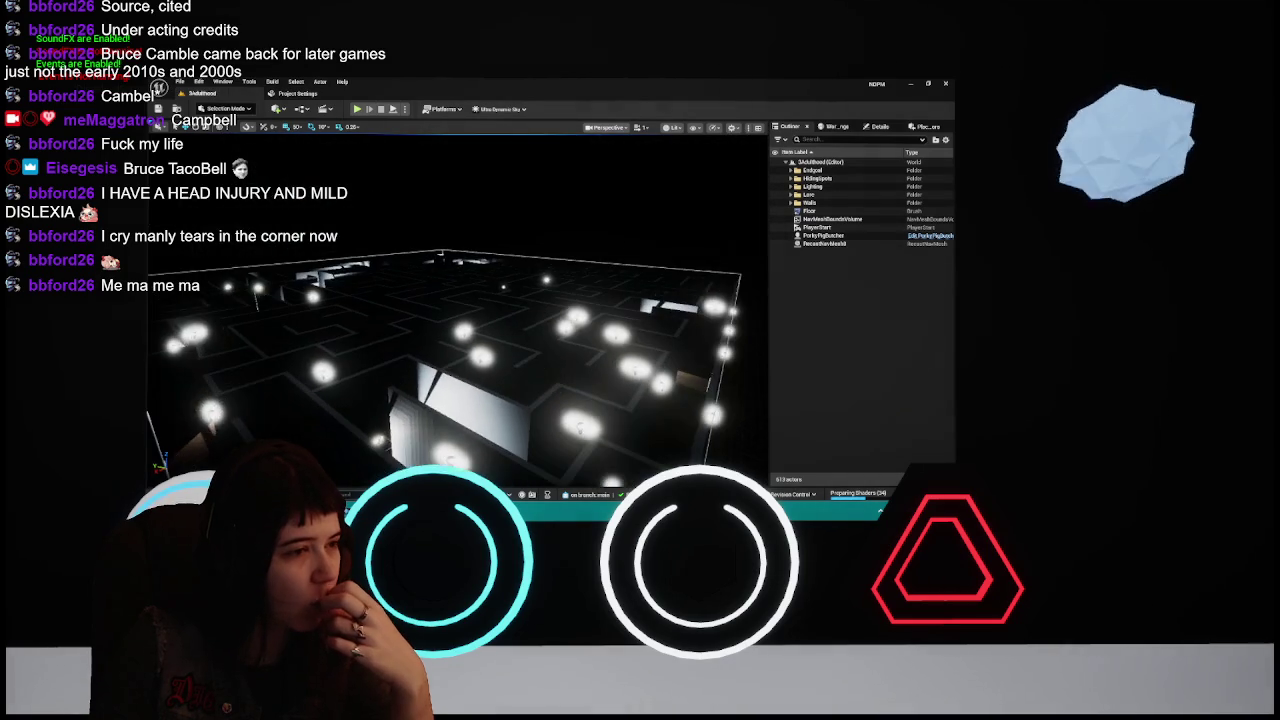
pyautogui.hotkey('ctrl', 'z')
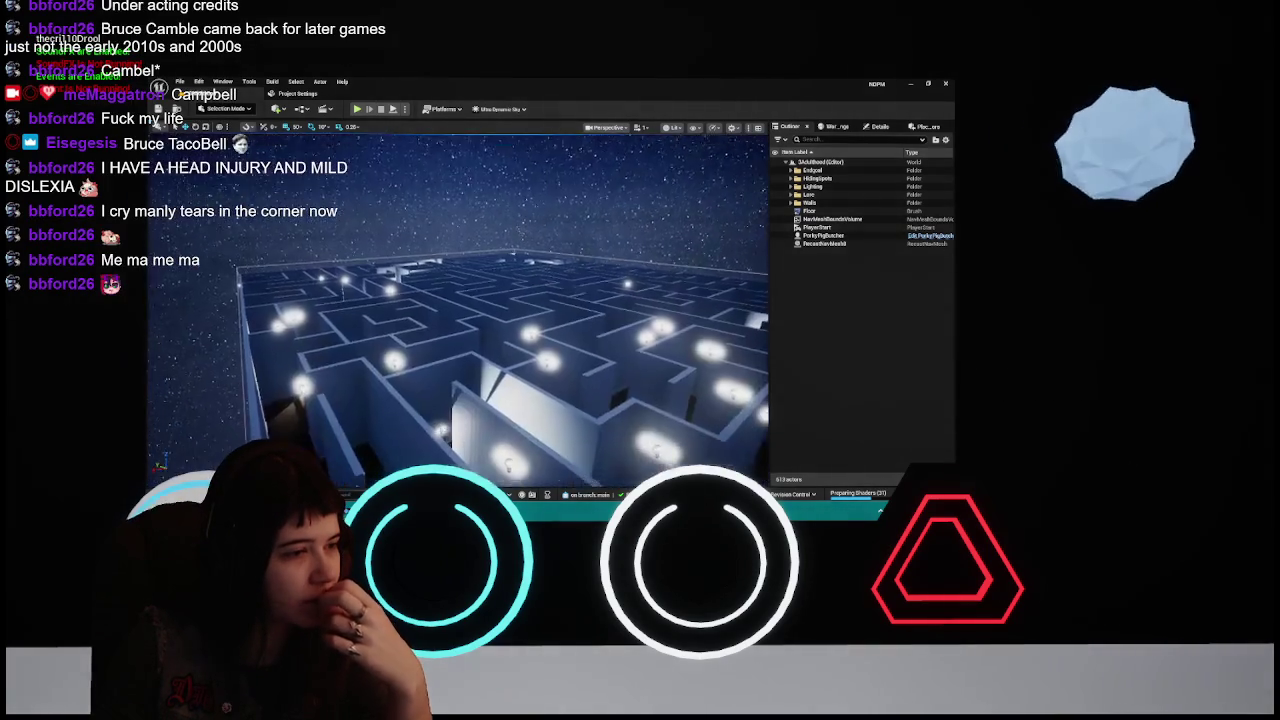
pyautogui.press('w')
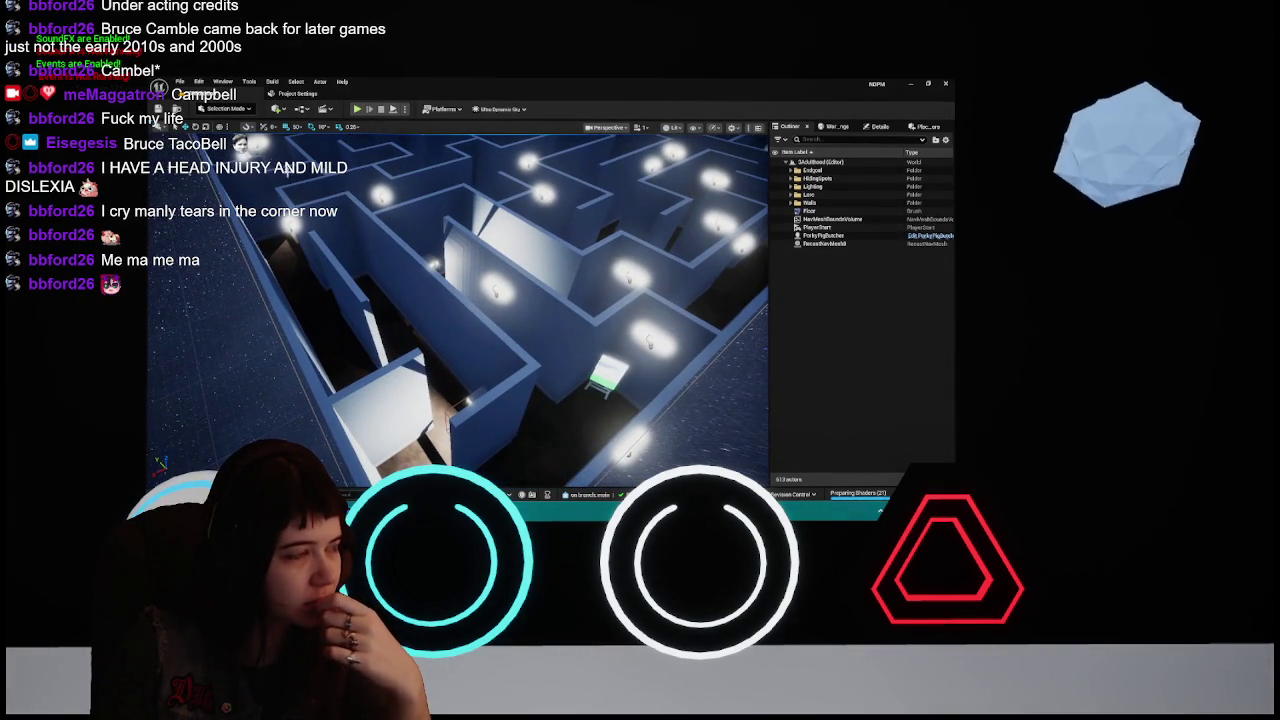
pyautogui.click(291, 95)
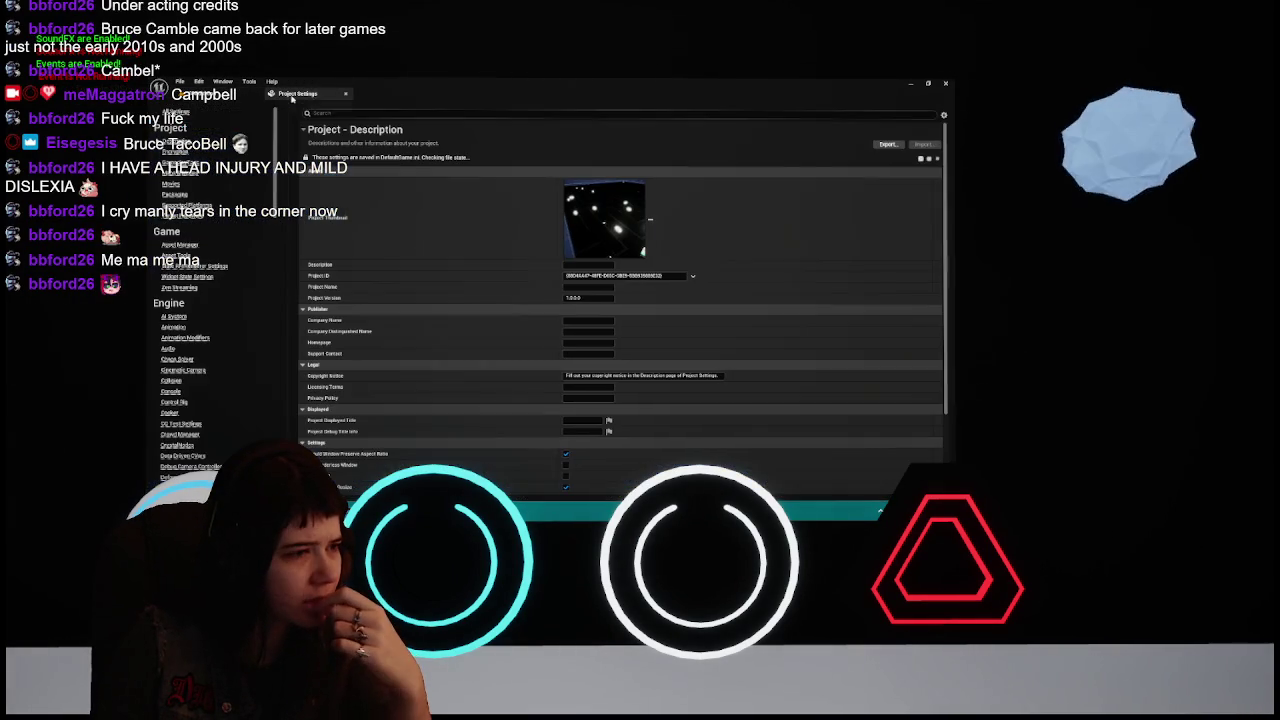
# Reopen Project Settings from the Edit menu on the Rendering page
pyautogui.click(345, 94)
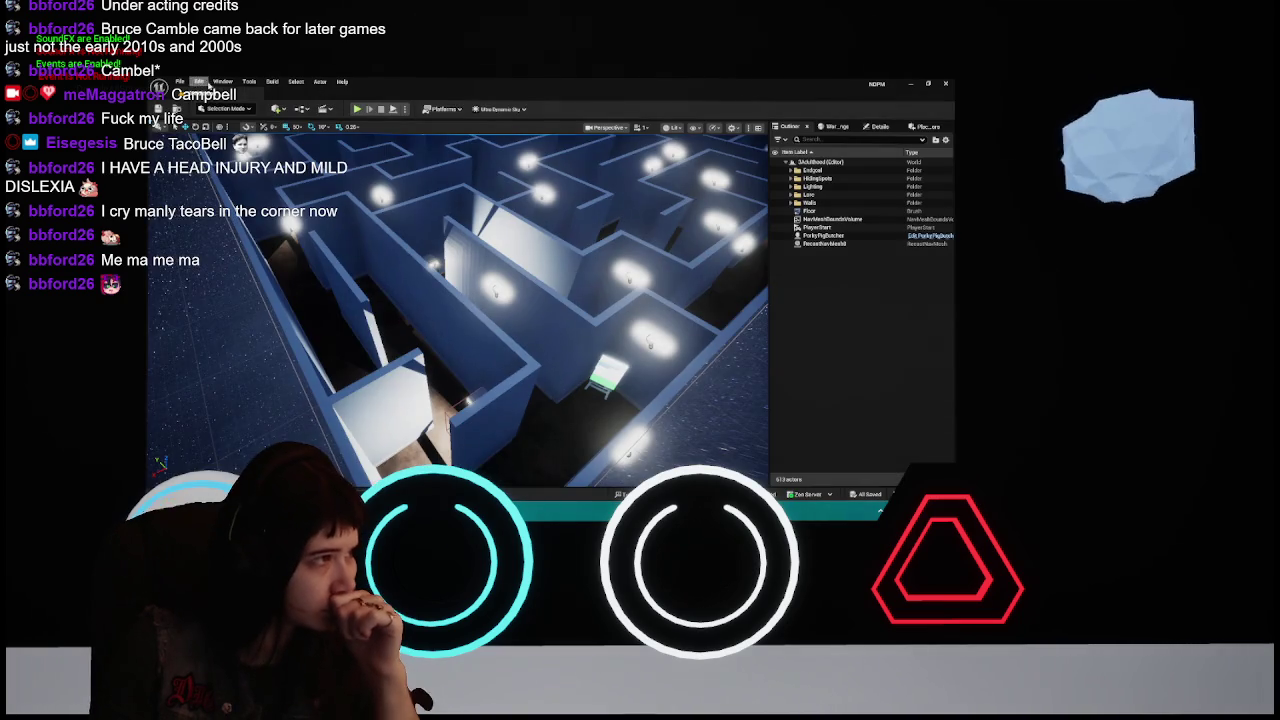
pyautogui.click(200, 82)
pyautogui.click(200, 82)
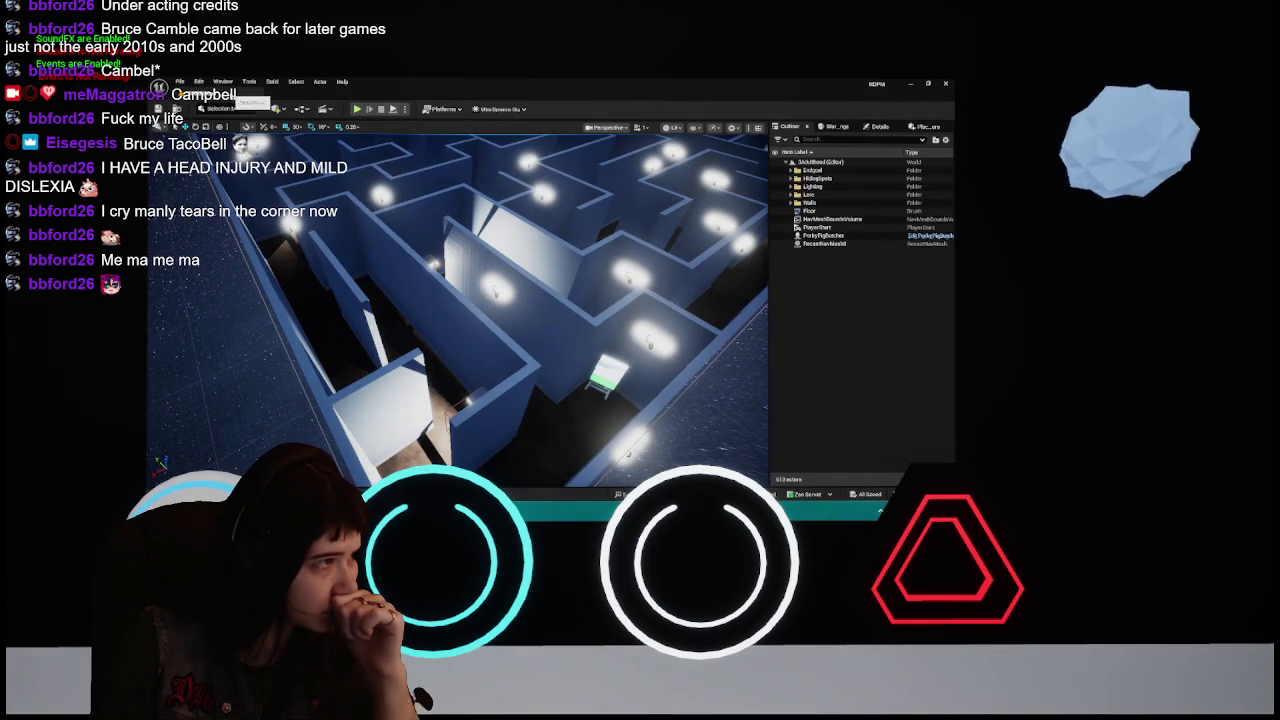
pyautogui.click(200, 82)
pyautogui.click(340, 224)
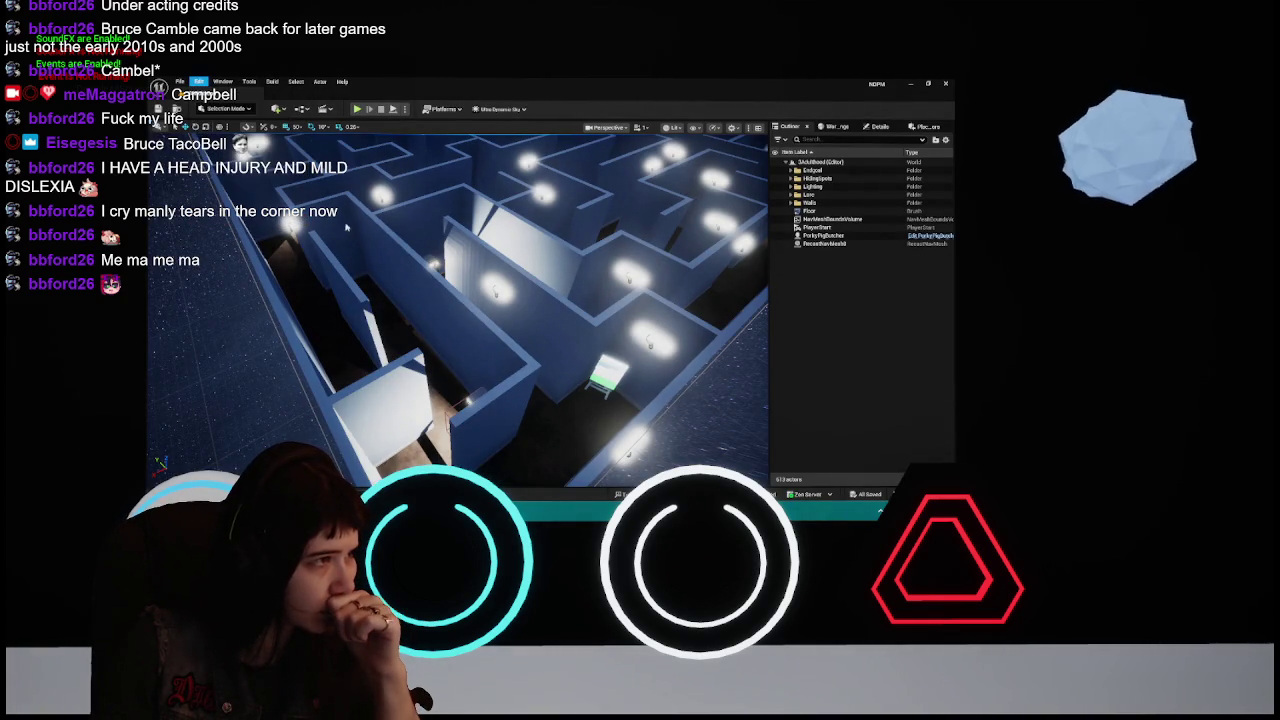
pyautogui.click(268, 335)
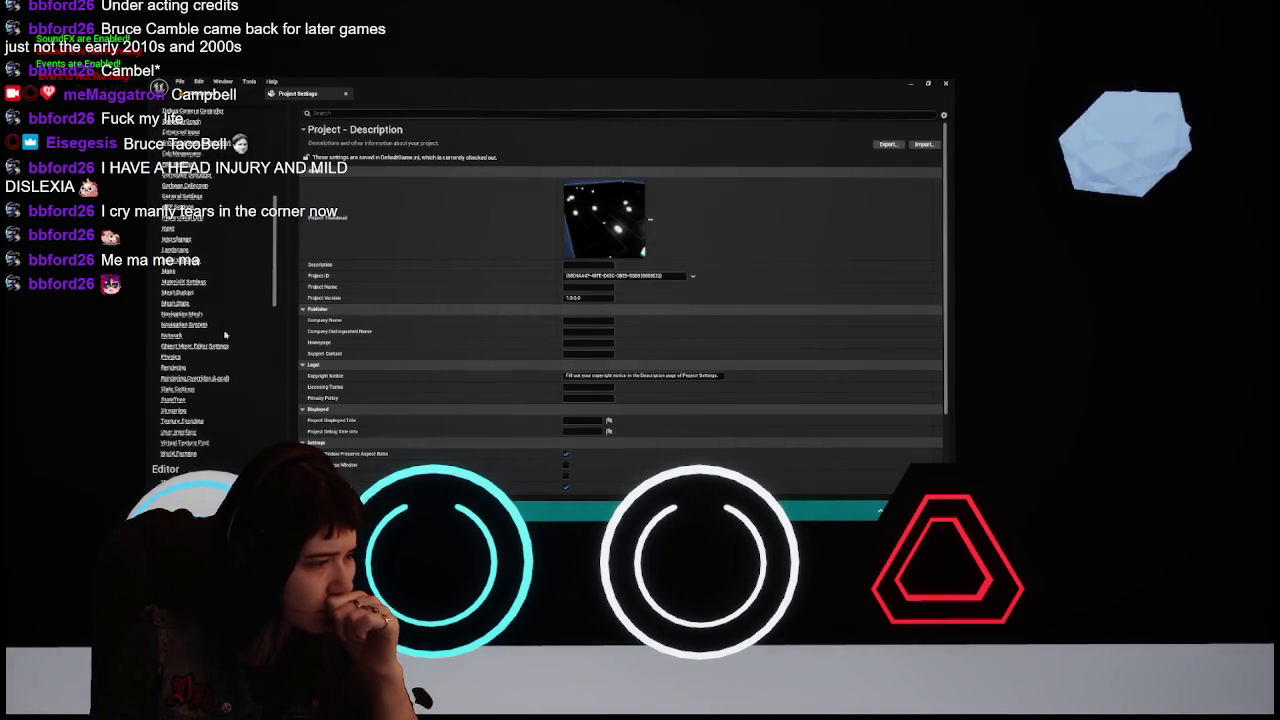
pyautogui.click(178, 301)
# Set Reflection Method to None, keep Dynamic Global Illumination at None, and close settings
pyautogui.scroll(-10, 510, 325)
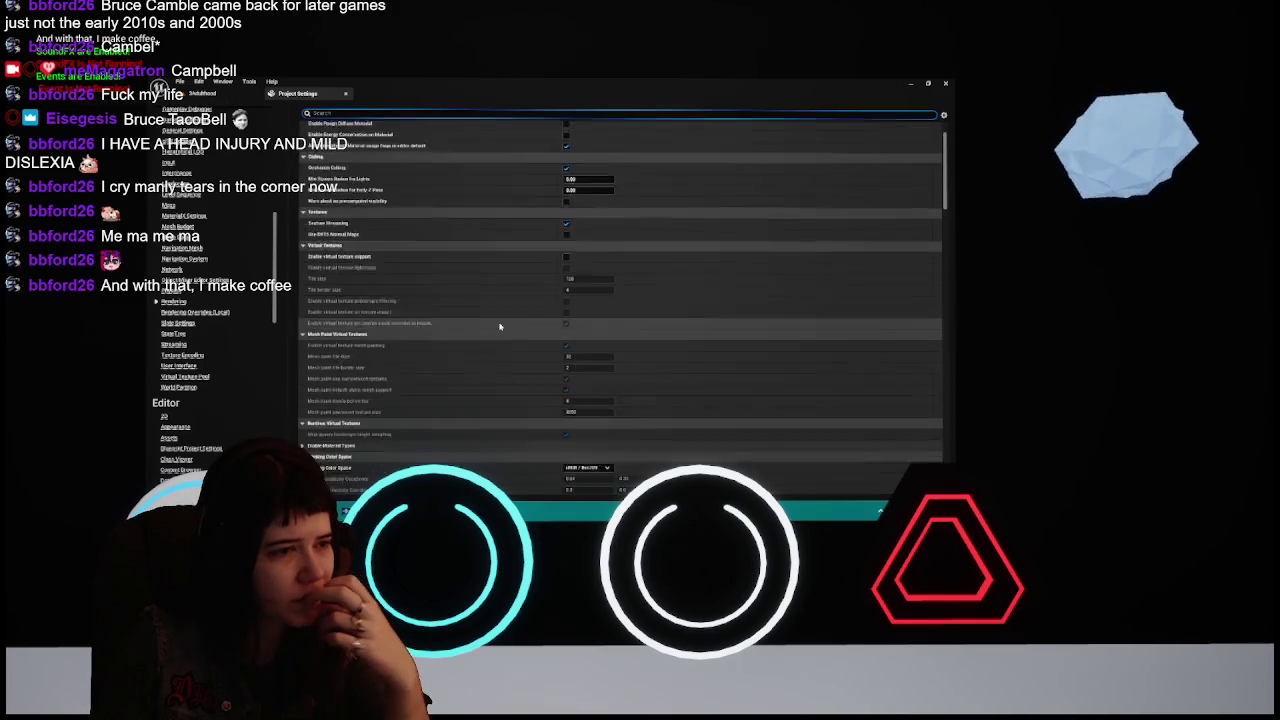
pyautogui.scroll(-8, 529, 330)
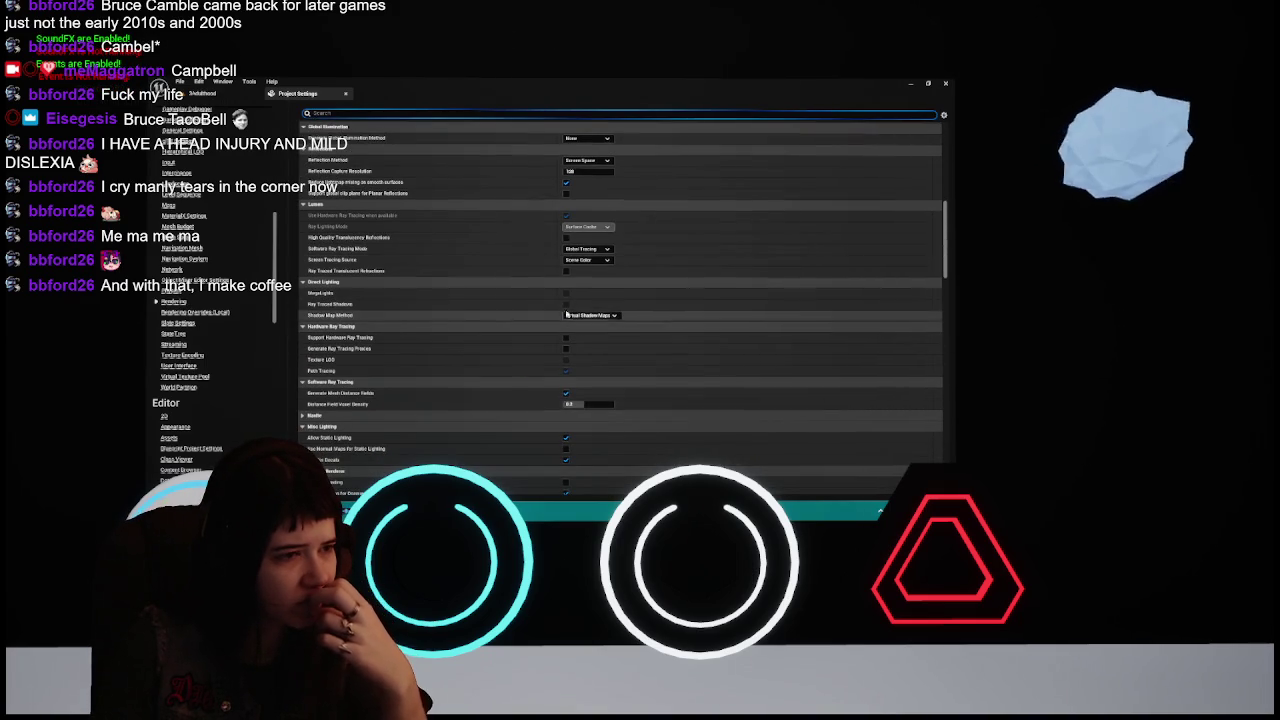
pyautogui.scroll(3, 594, 252)
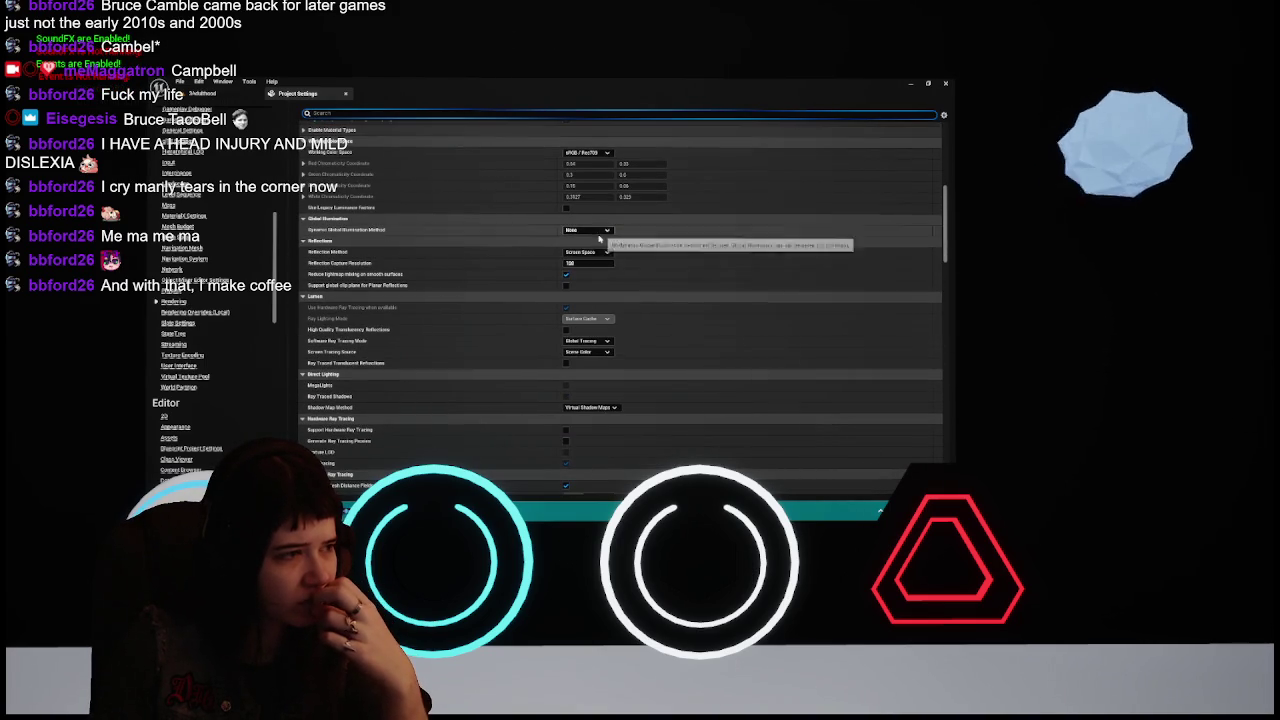
pyautogui.click(596, 254)
pyautogui.click(597, 261)
pyautogui.click(600, 231)
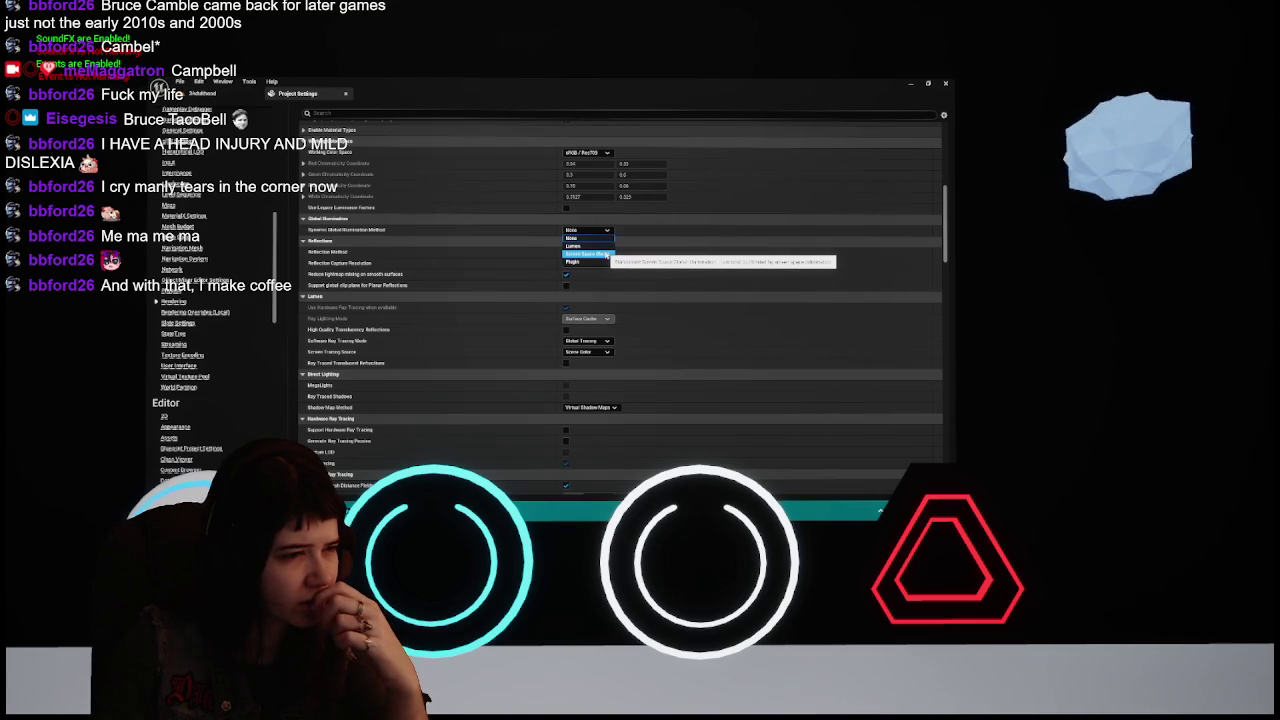
pyautogui.click(580, 237)
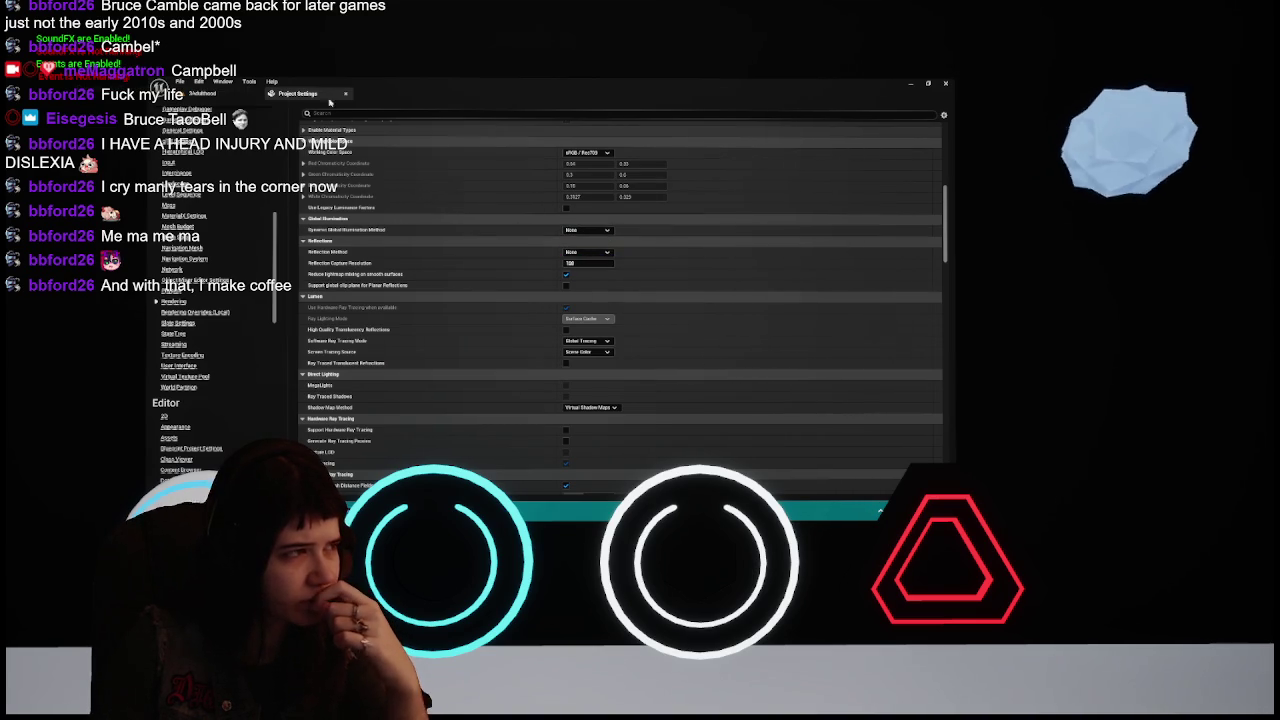
pyautogui.click(345, 93)
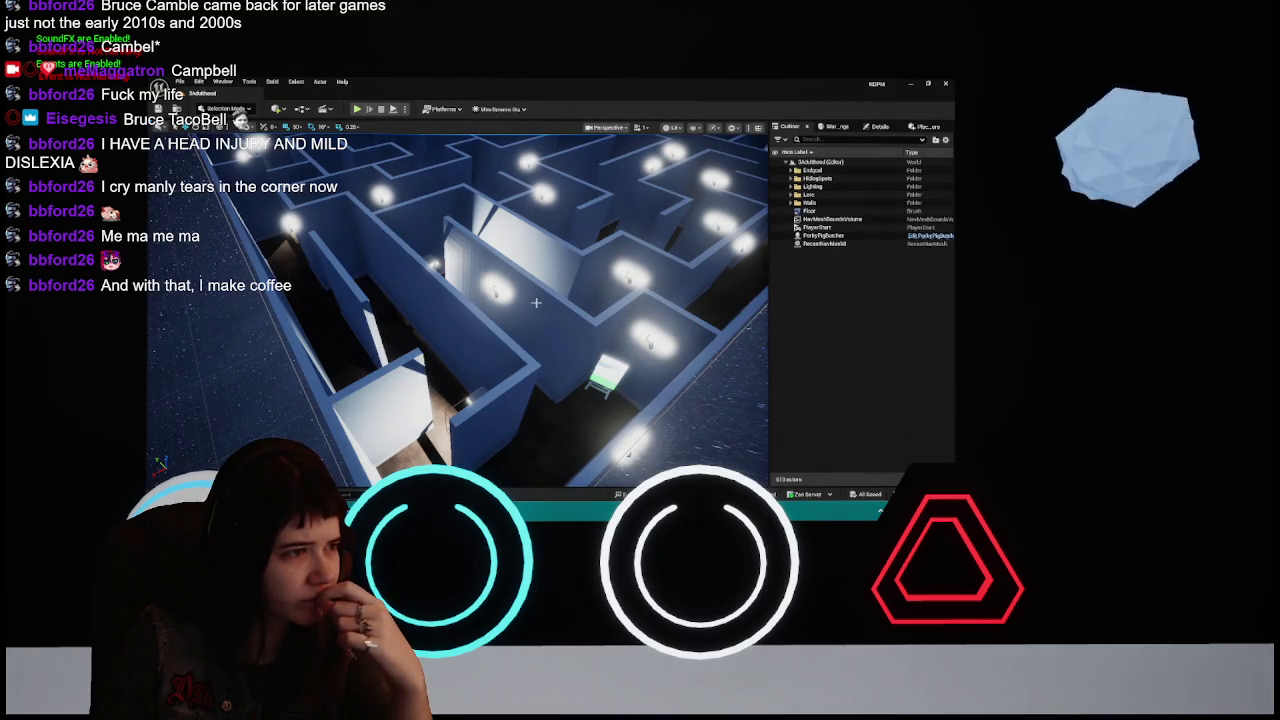
# Run Build All Levels from the Build menu to rebuild the maze's lighting
pyautogui.scroll(-3, 536, 307)
pyautogui.scroll(-2, 320, 160)
pyautogui.click(271, 81)
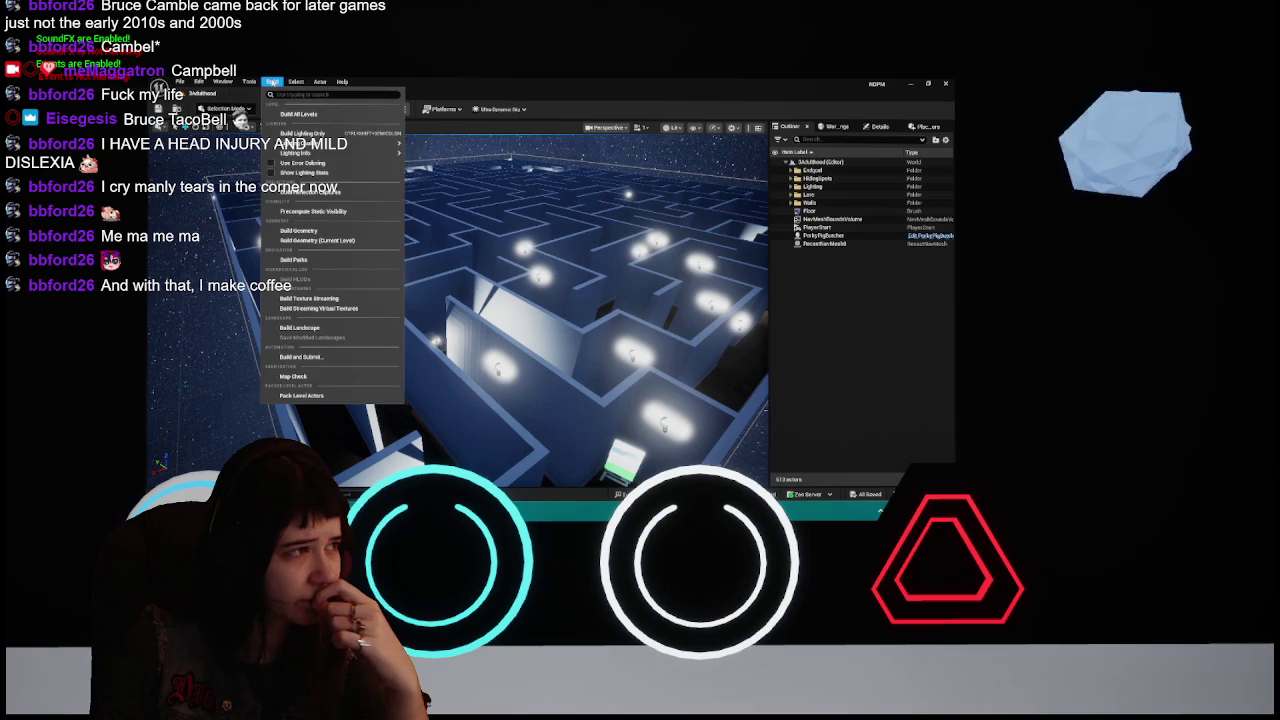
pyautogui.click(300, 133)
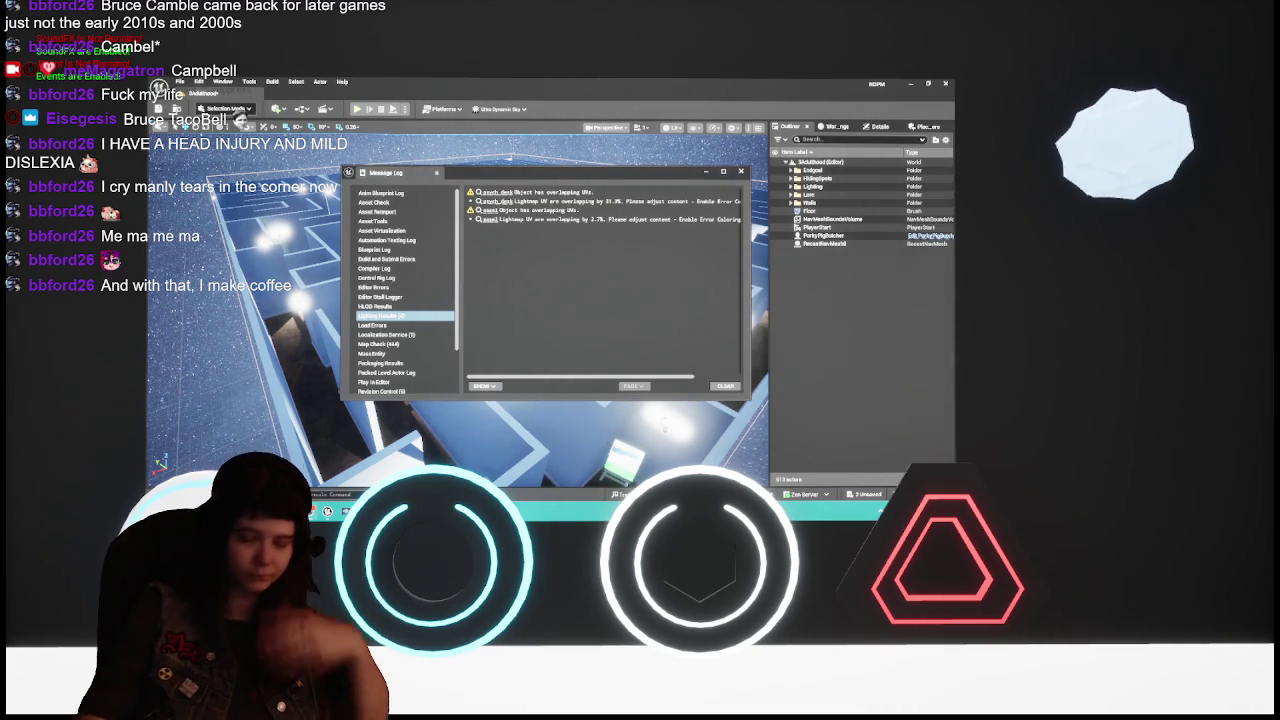
# Dismiss the Message Log and expand the Outliner's Lighting folder to show WallLights, SkyAtmosphere and Ultra_Dynamic_Sky
pyautogui.click(740, 171)
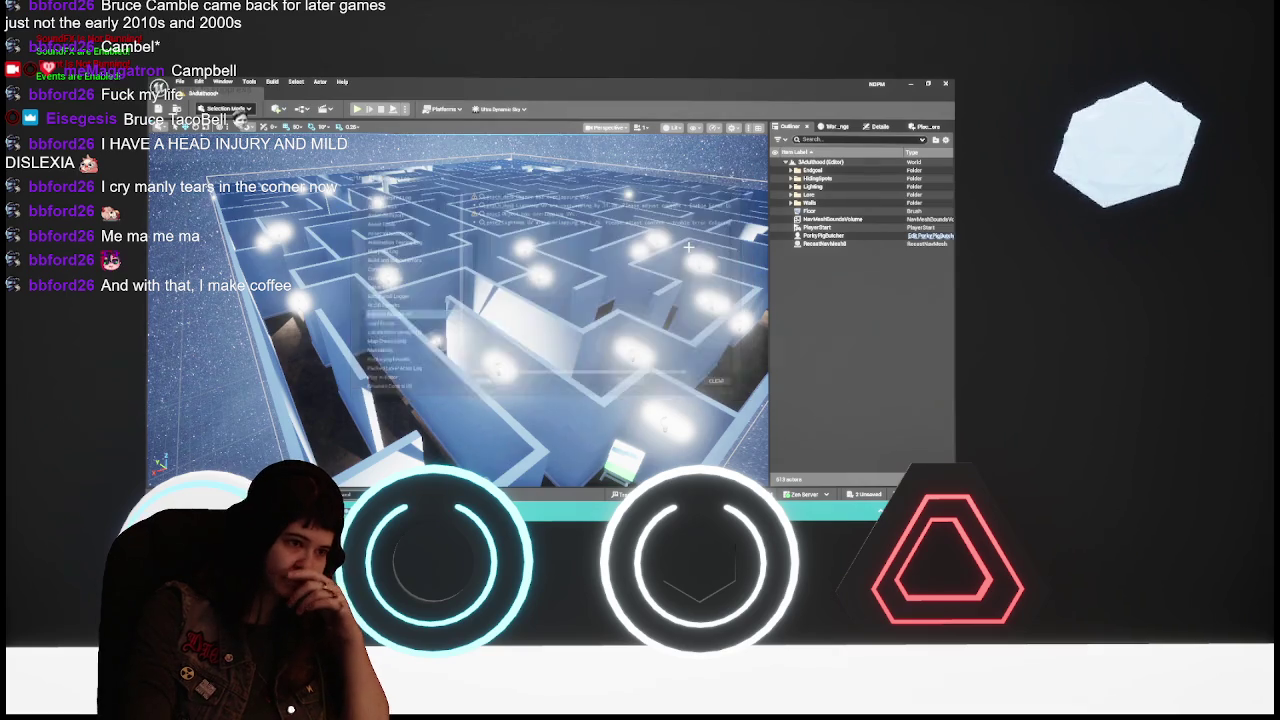
pyautogui.scroll(10, 463, 452)
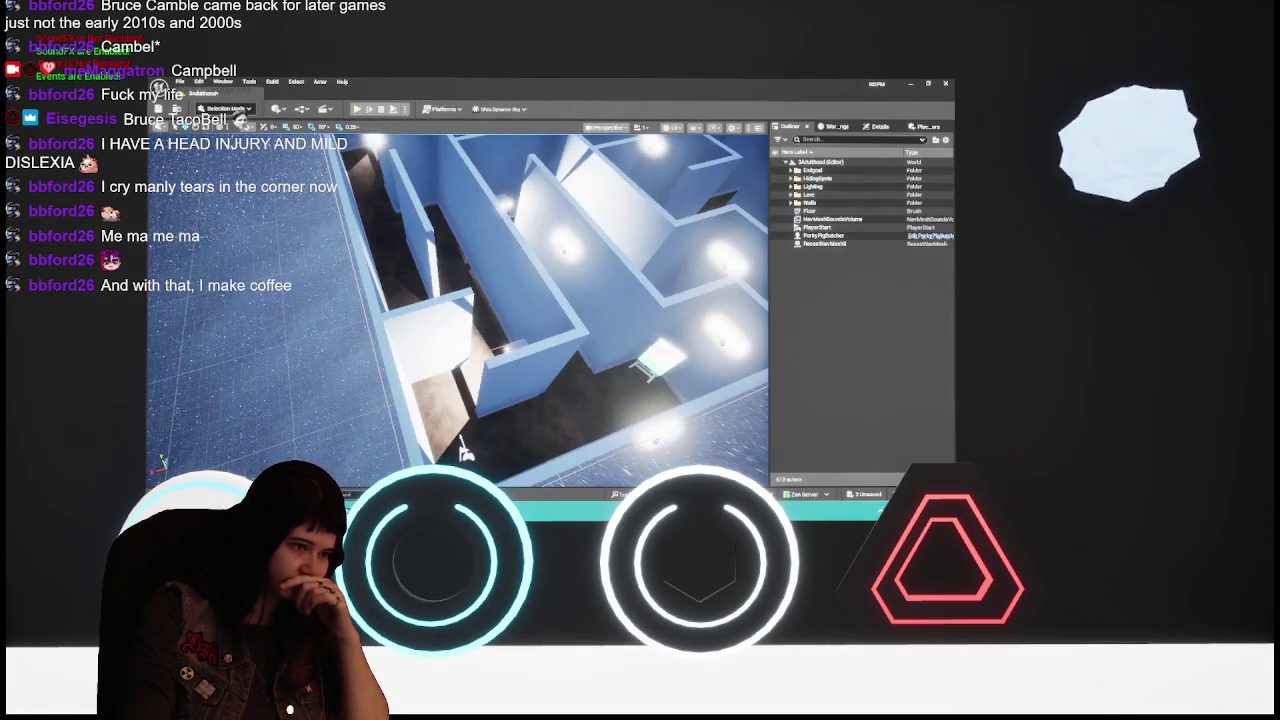
pyautogui.scroll(-6, 463, 452)
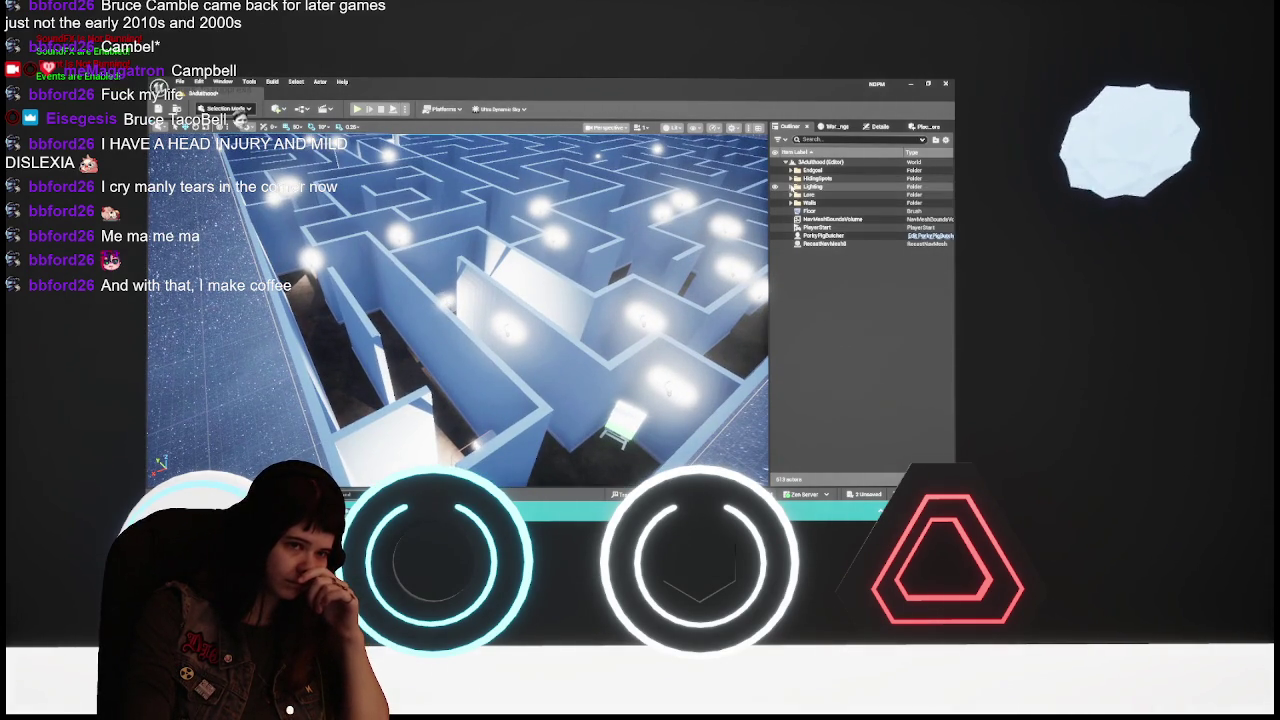
pyautogui.click(791, 187)
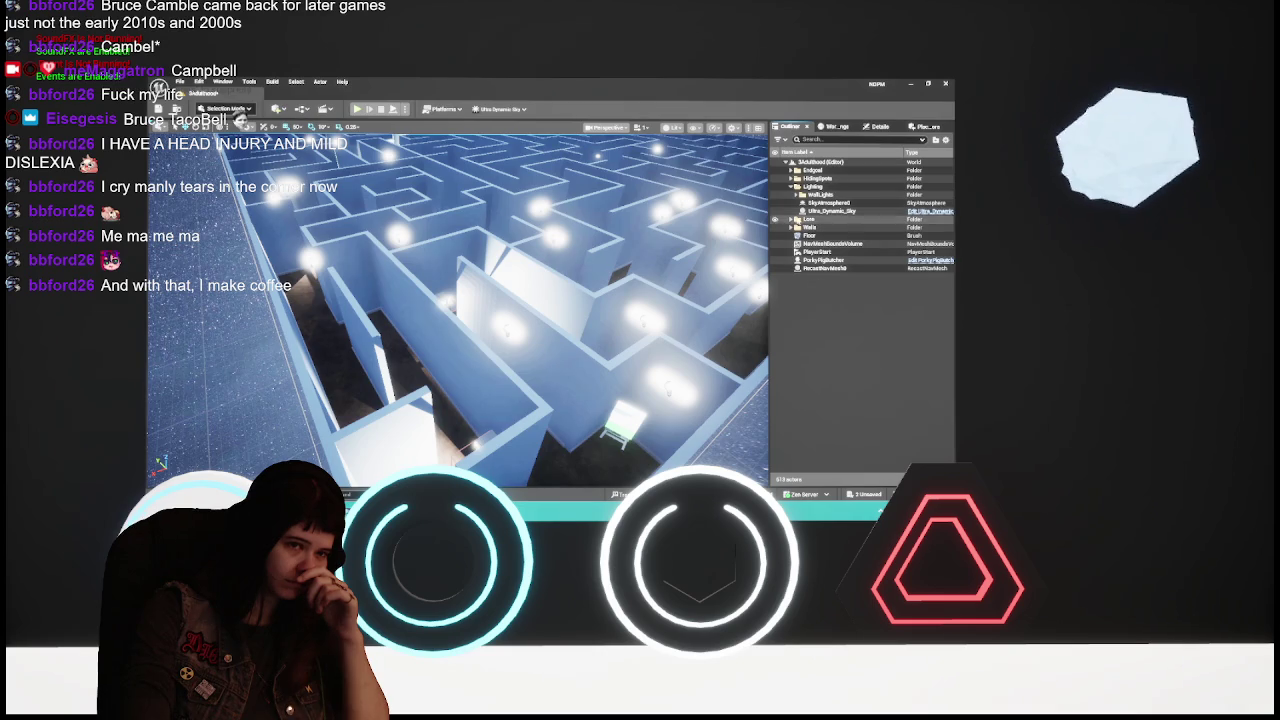
# Collapse the Lighting folder and save the rebuilt 3Adulthood level
pyautogui.click(791, 187)
pyautogui.scroll(-3, 745, 445)
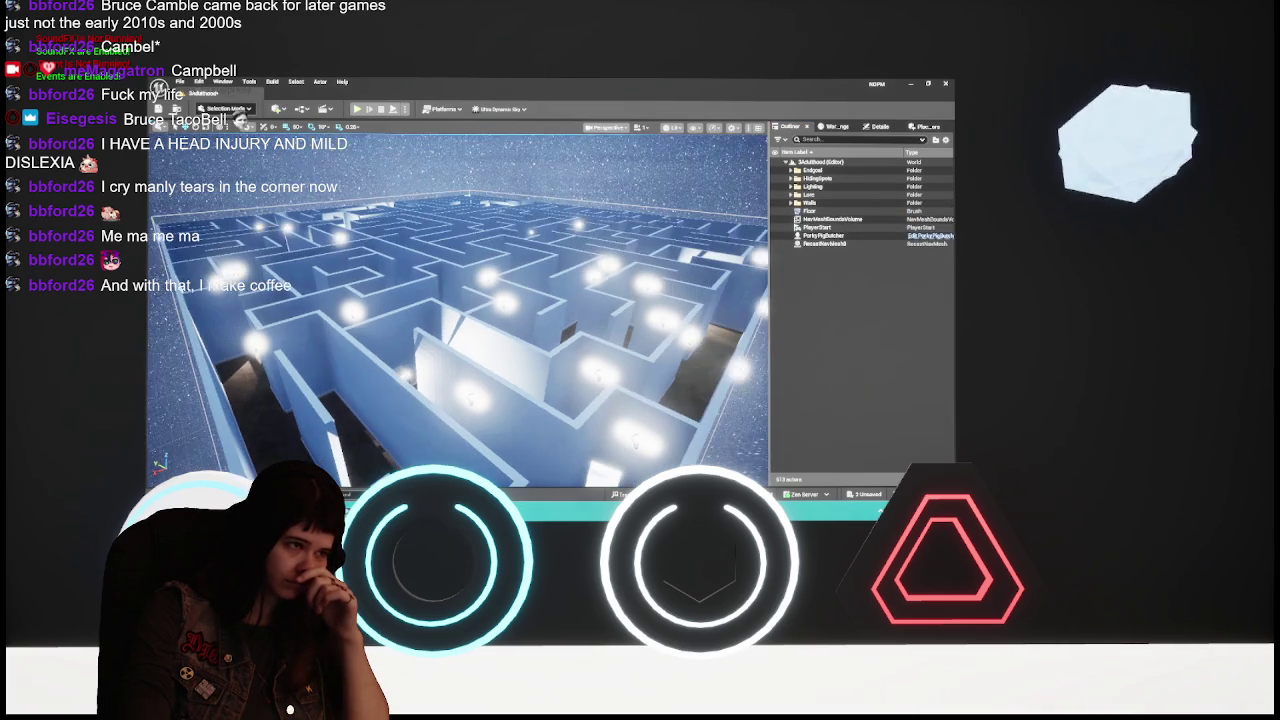
pyautogui.hotkey('ctrl', 's')
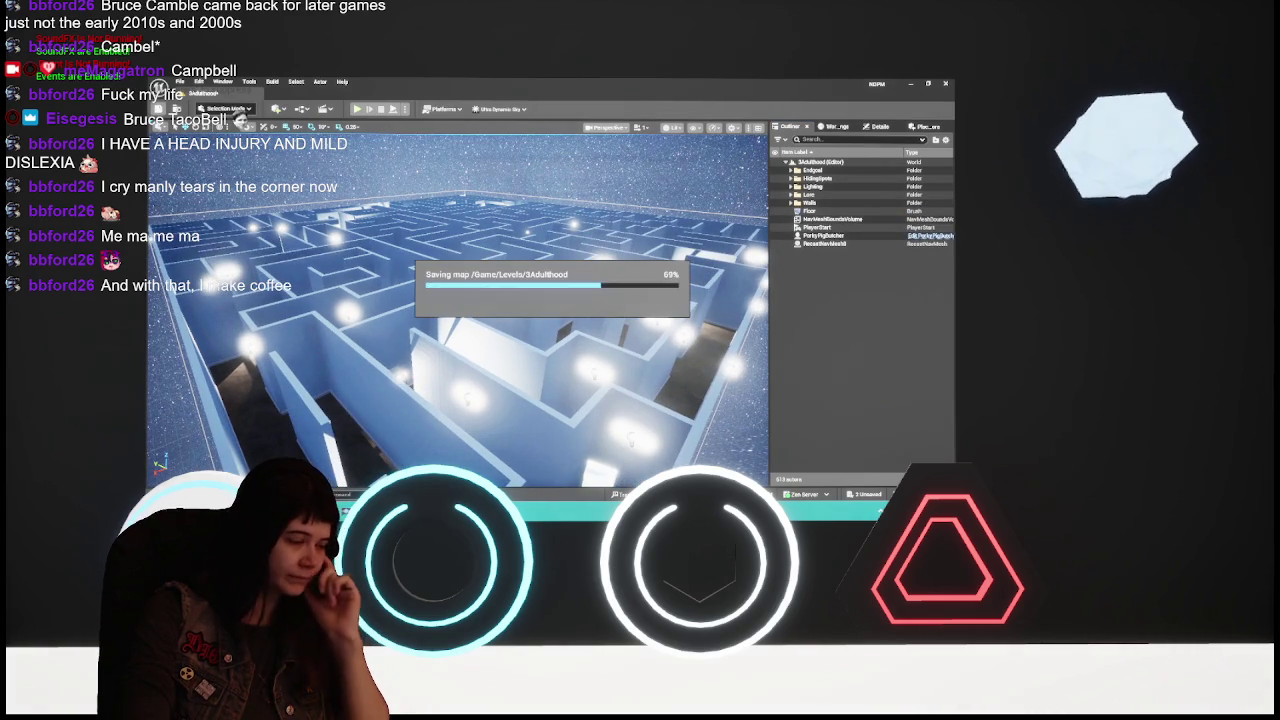
# Open the 2Tweenhood level from the Content Drawer and swing the view onto its maze
pyautogui.hotkey('ctrl', 'space')
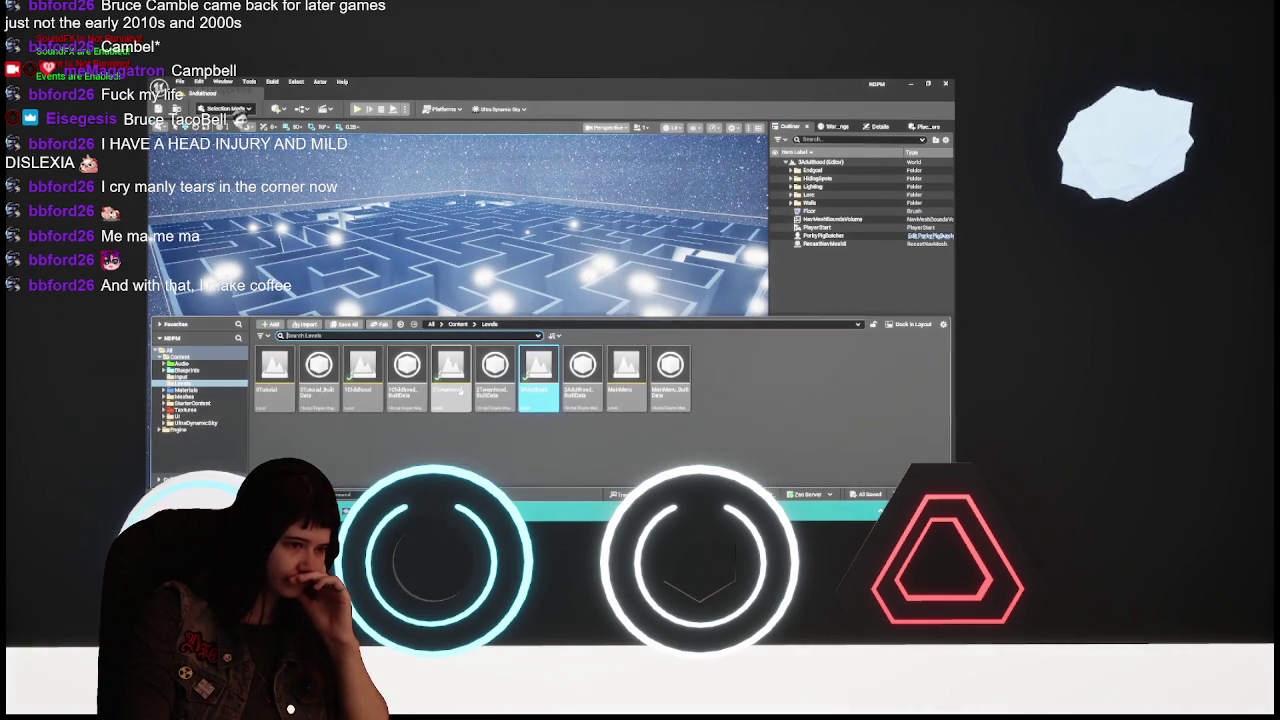
pyautogui.doubleClick(450, 375)
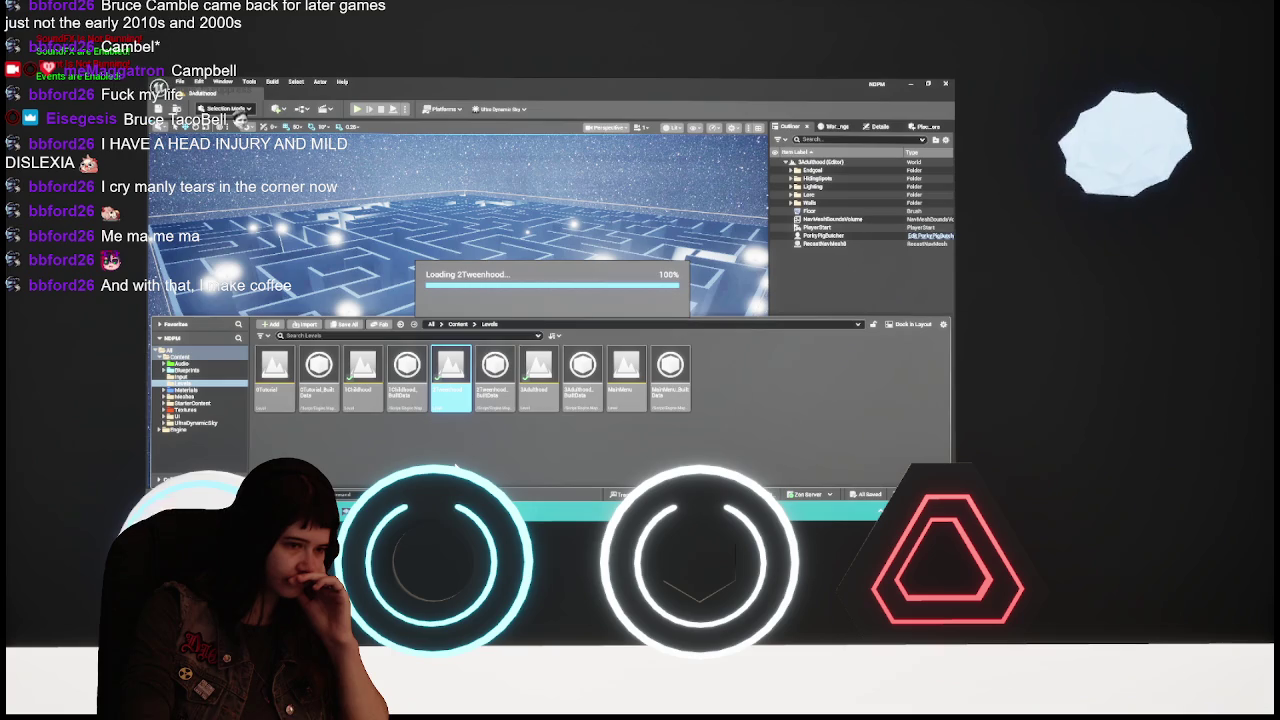
pyautogui.click(455, 300)
pyautogui.moveTo(455, 300)
pyautogui.mouseDown()
pyautogui.moveTo(420, 300)
pyautogui.moveTo(455, 330)
pyautogui.moveTo(455, 430)
pyautogui.mouseUp()
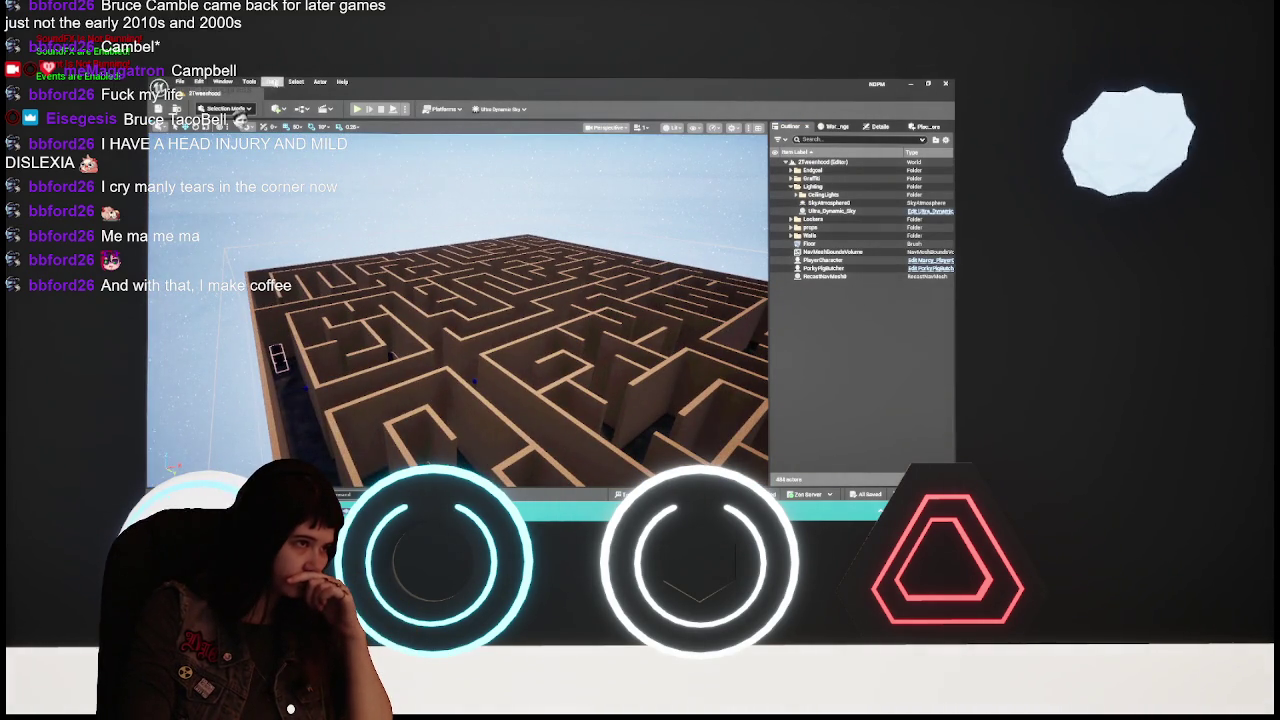
# Run Build All Levels on 2Tweenhood and close the results log once lighting finishes
pyautogui.click(272, 81)
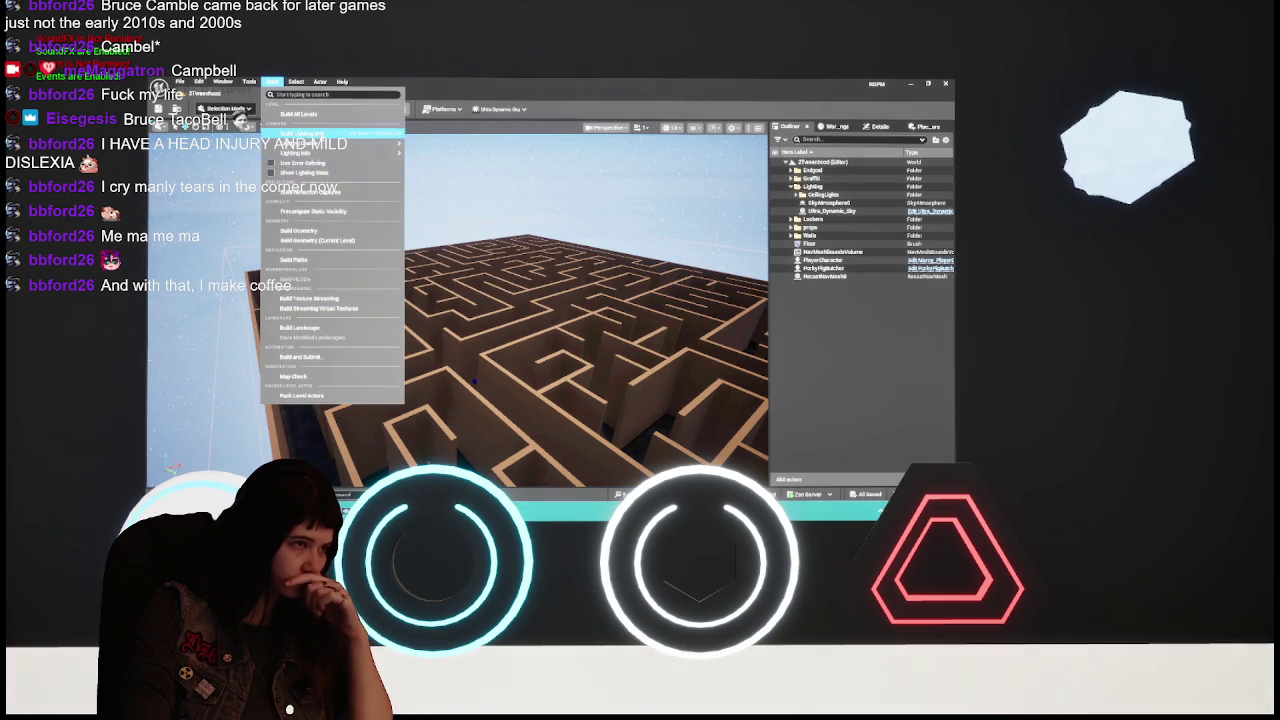
pyautogui.click(340, 114)
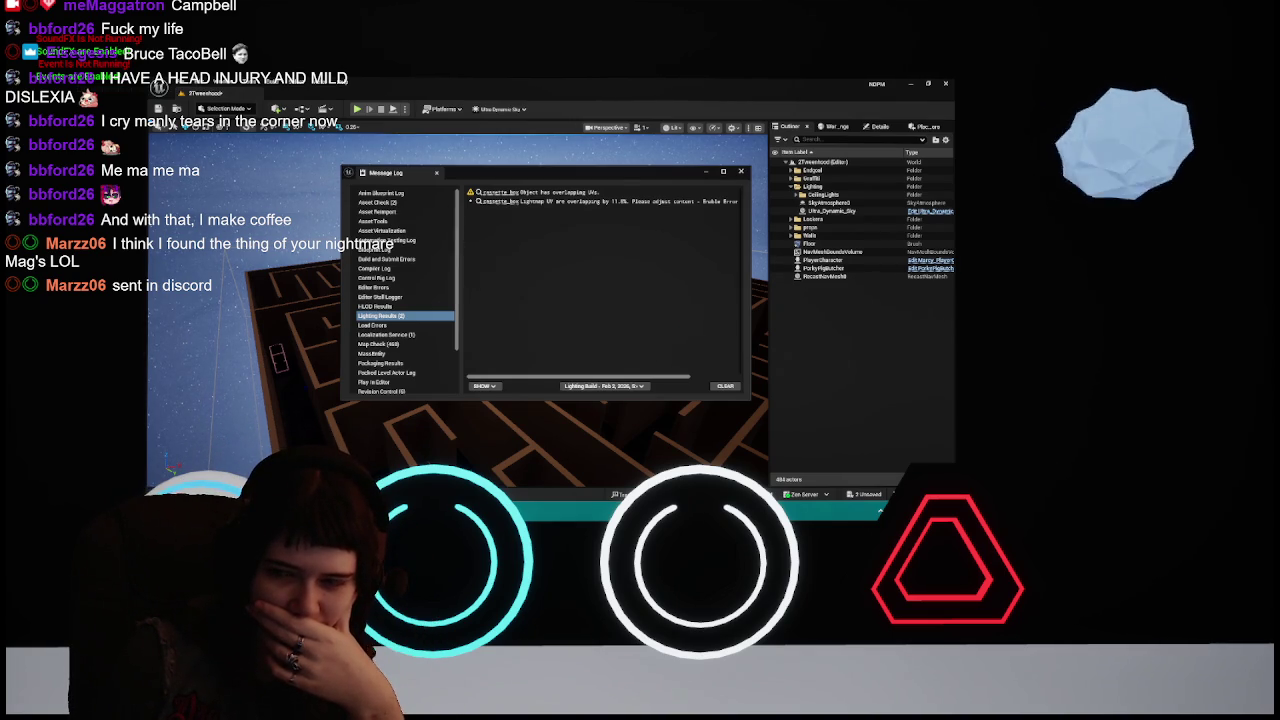
pyautogui.click(742, 173)
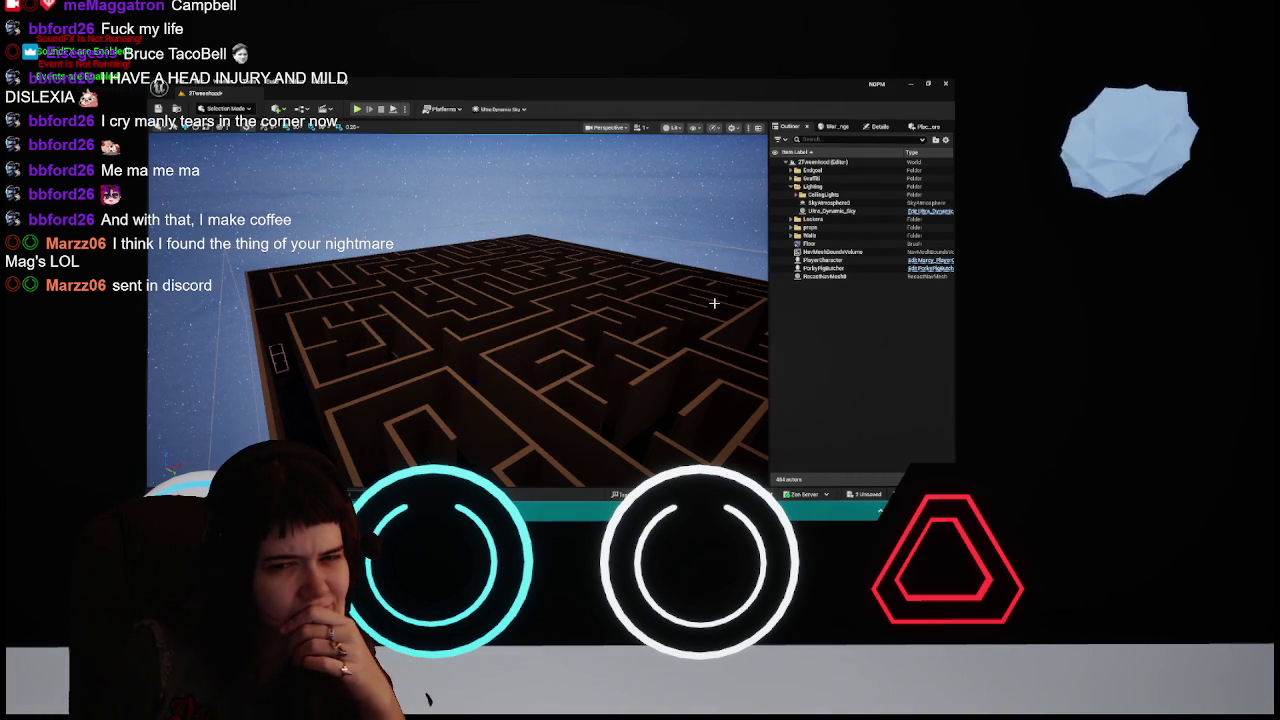
# Save 2Tweenhood, load 1Childhood from the Levels folder, and orbit to a steeper view
pyautogui.hotkey('ctrl', 's')
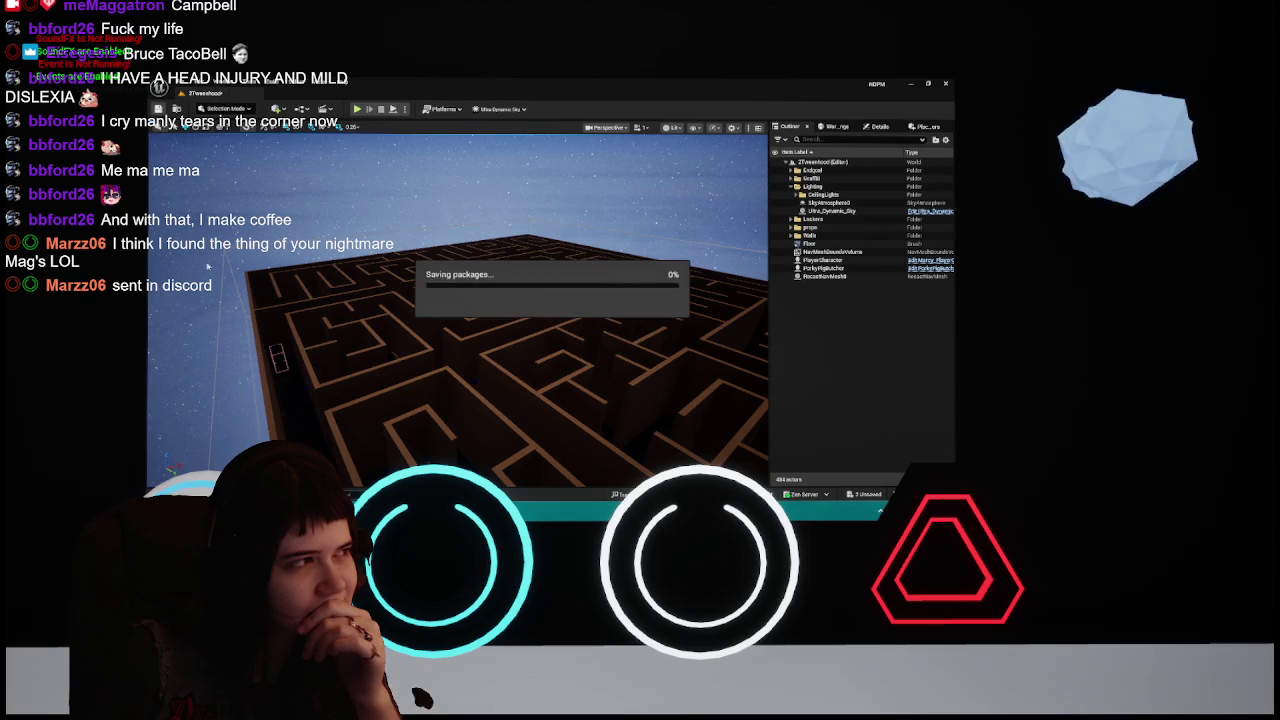
pyautogui.hotkey('ctrl', 'space')
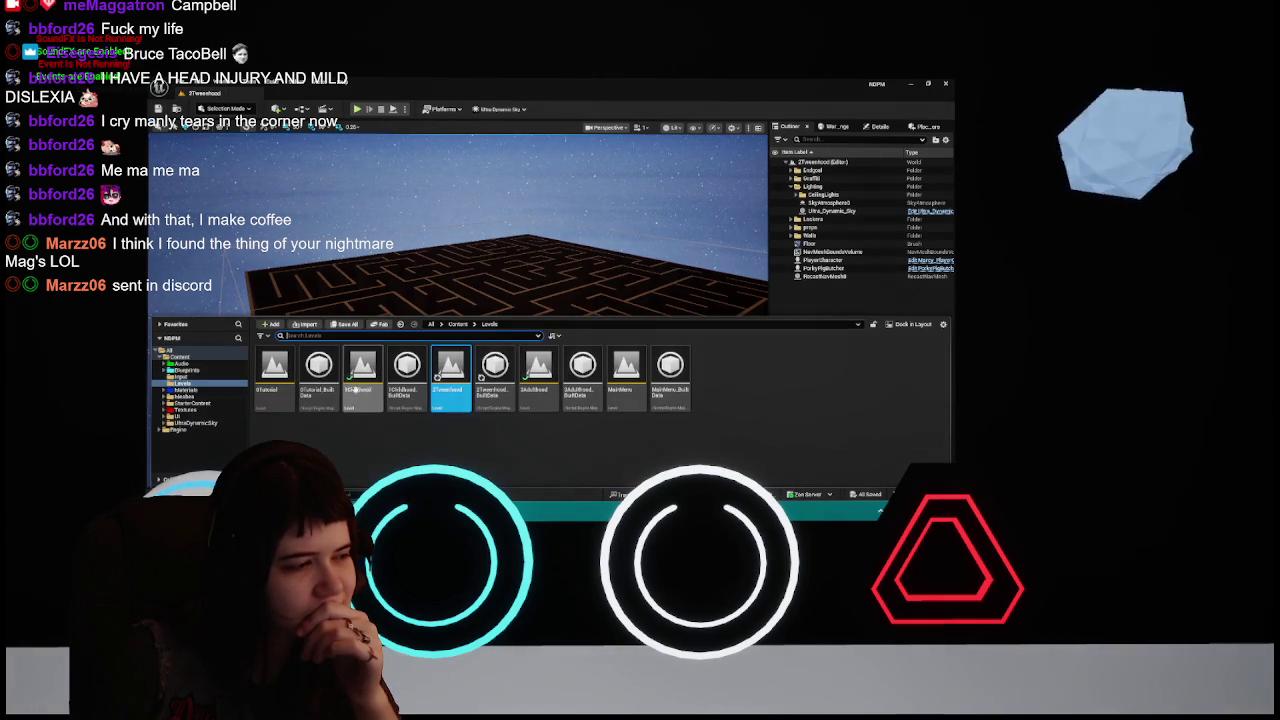
pyautogui.doubleClick(362, 370)
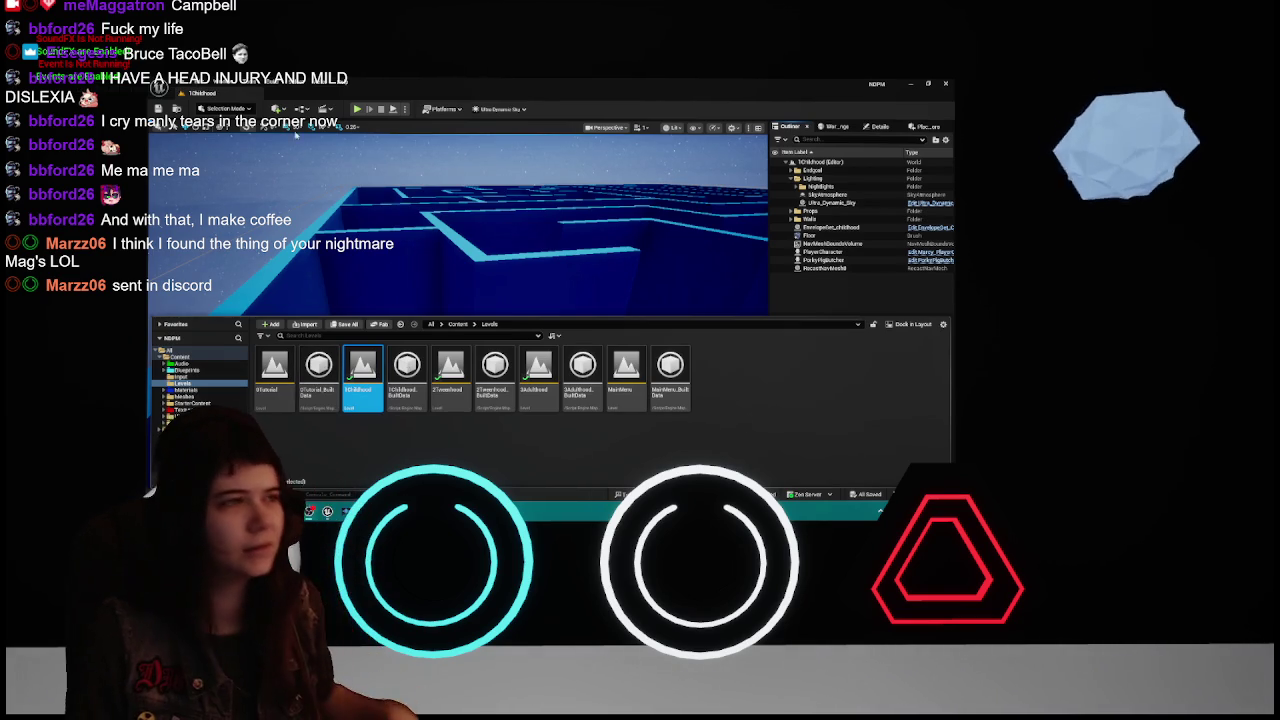
pyautogui.moveTo(600, 250)
pyautogui.mouseDown()
pyautogui.moveTo(600, 210)
pyautogui.moveTo(600, 230)
pyautogui.moveTo(533, 198)
pyautogui.mouseUp()
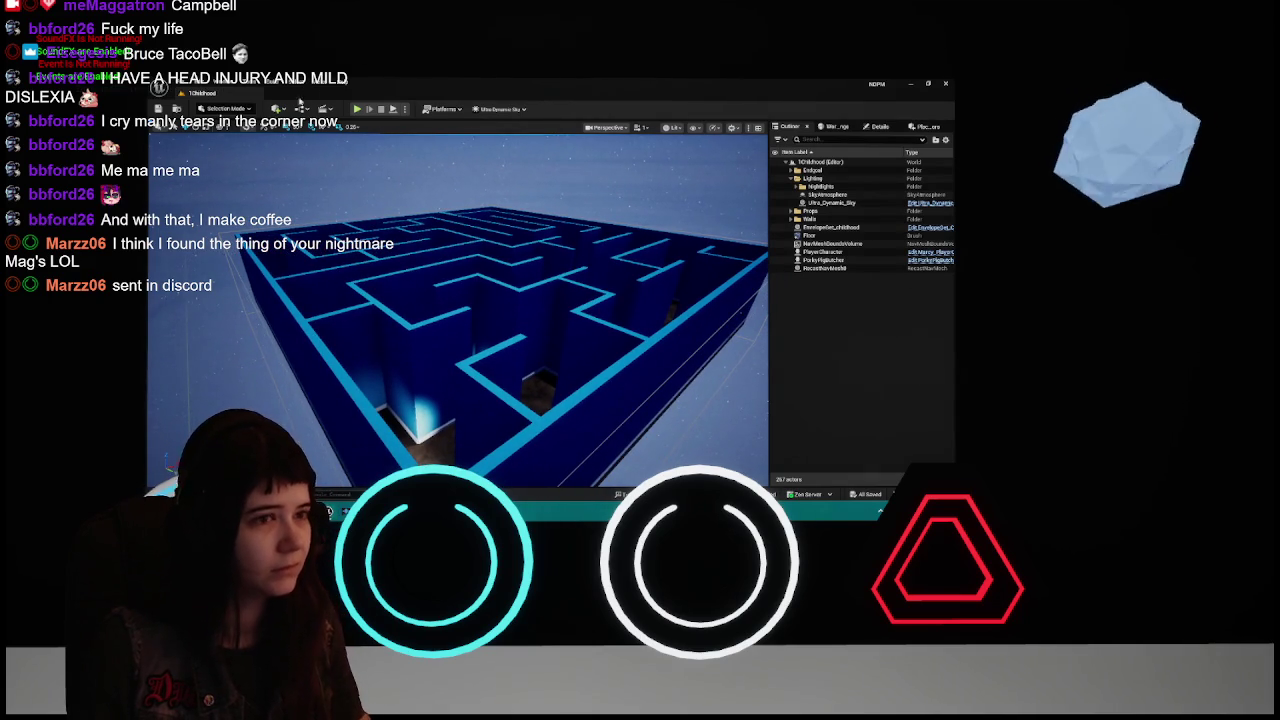
# Run Build Lighting Only on 1Childhood and close the Message Log when finished
pyautogui.click(270, 84)
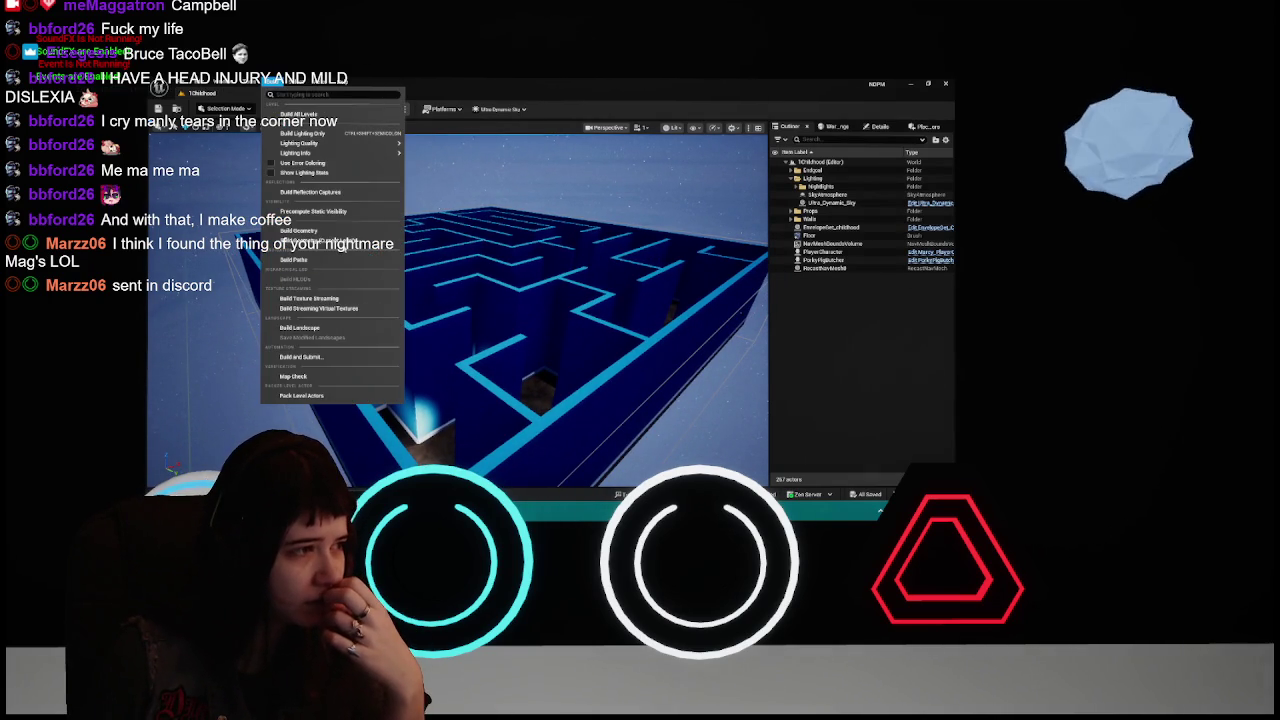
pyautogui.click(327, 134)
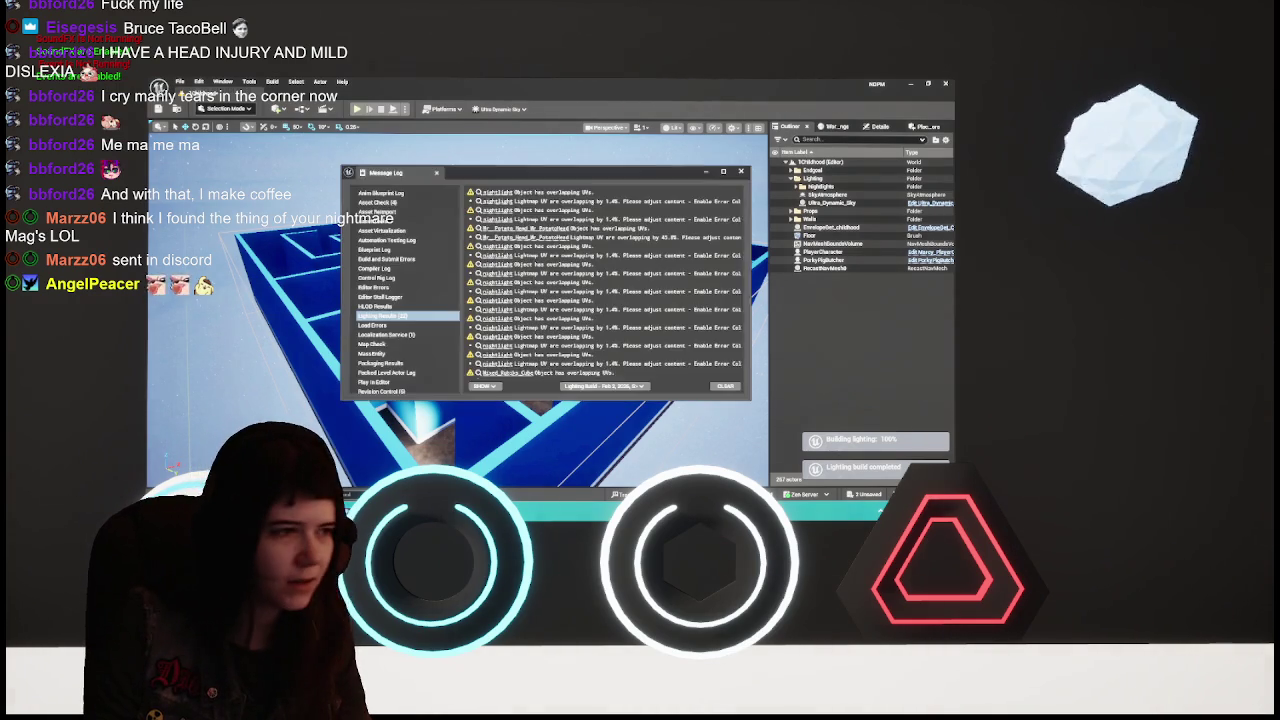
pyautogui.click(741, 174)
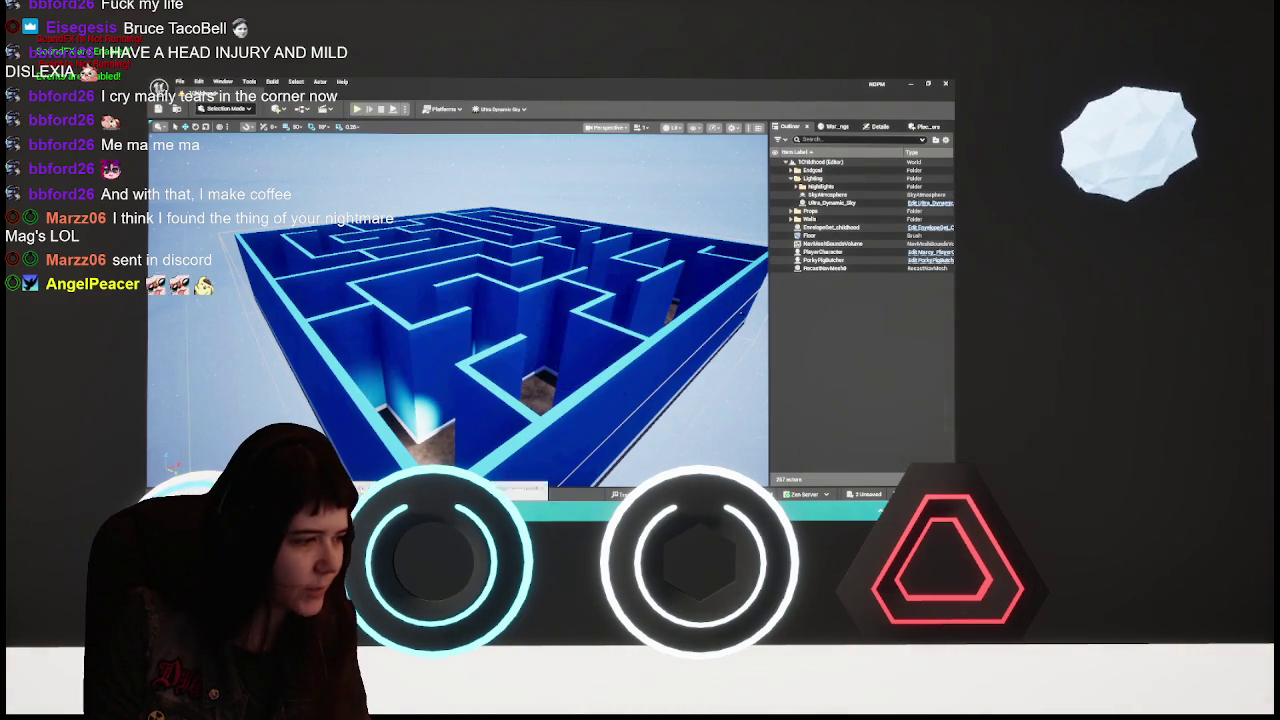
# Save the 1Childhood level with its rebuilt lighting
pyautogui.hotkey('ctrl', 'space')
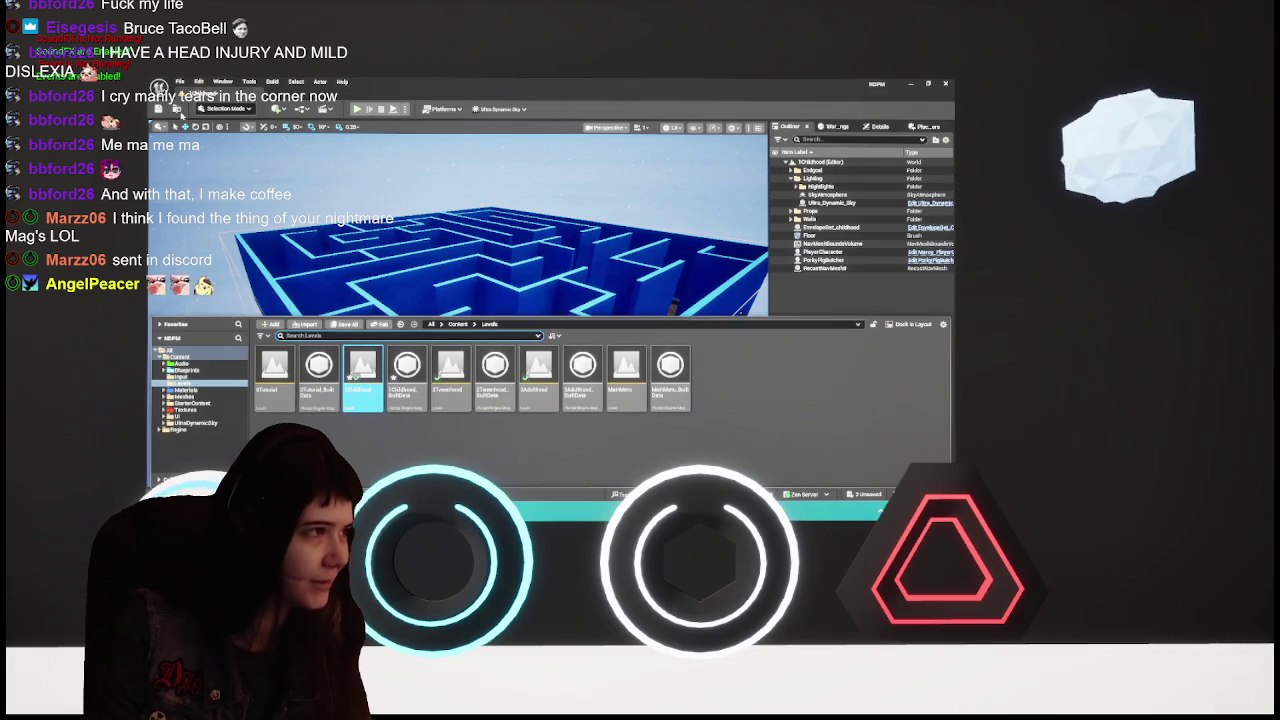
pyautogui.press('Return')
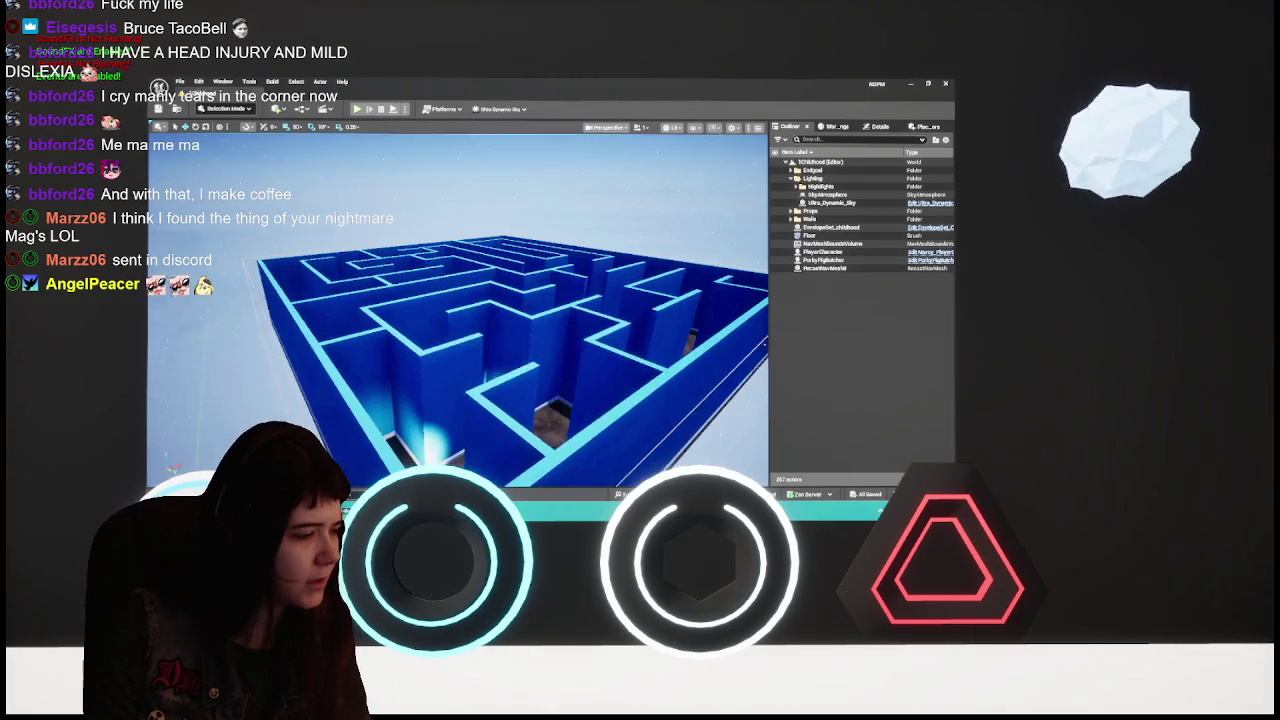
pyautogui.hotkey('ctrl', 'space')
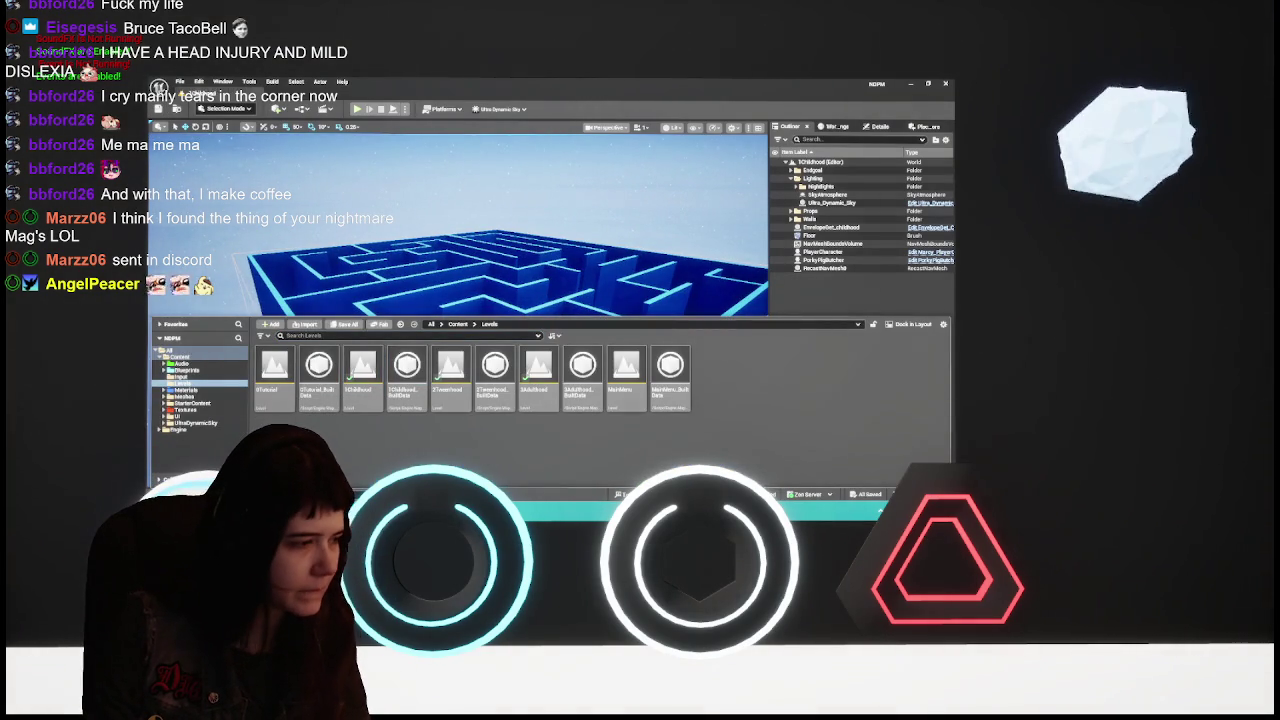
pyautogui.hotkey('ctrl', 'space')
# Select the MainMenu level asset in the Content Drawer
pyautogui.scroll(-5, 458, 360)
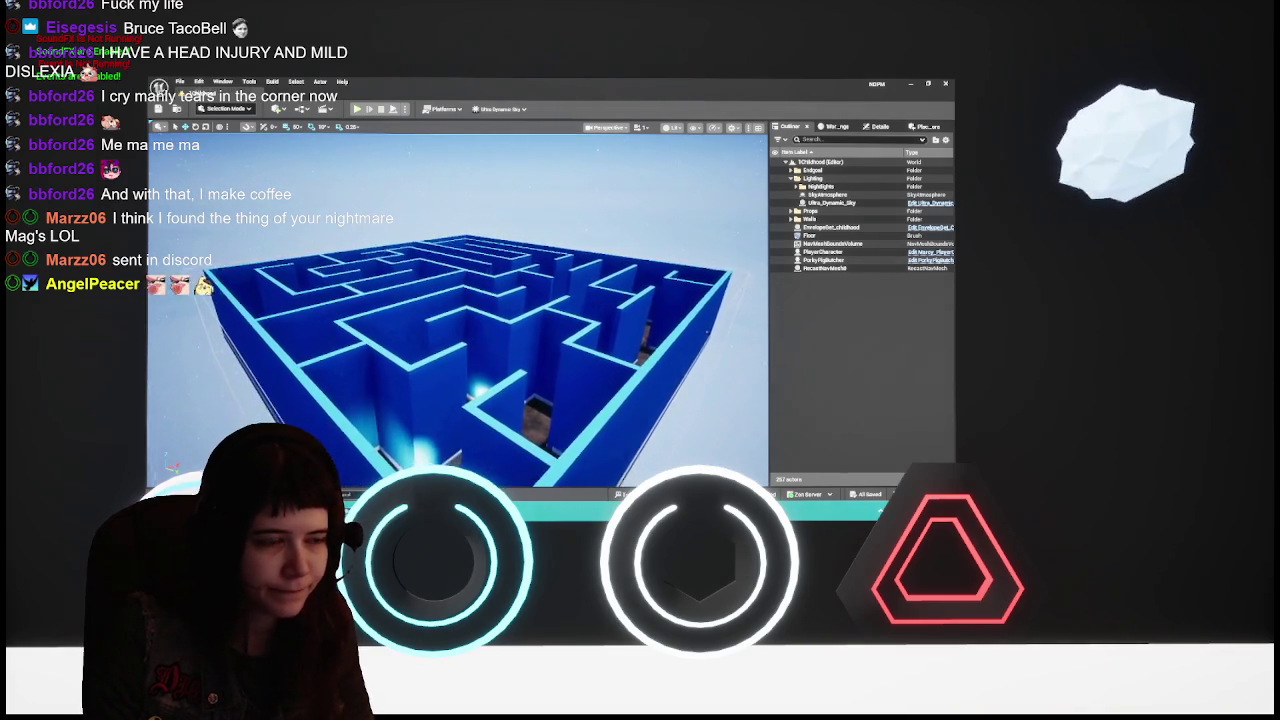
pyautogui.scroll(2, 629, 341)
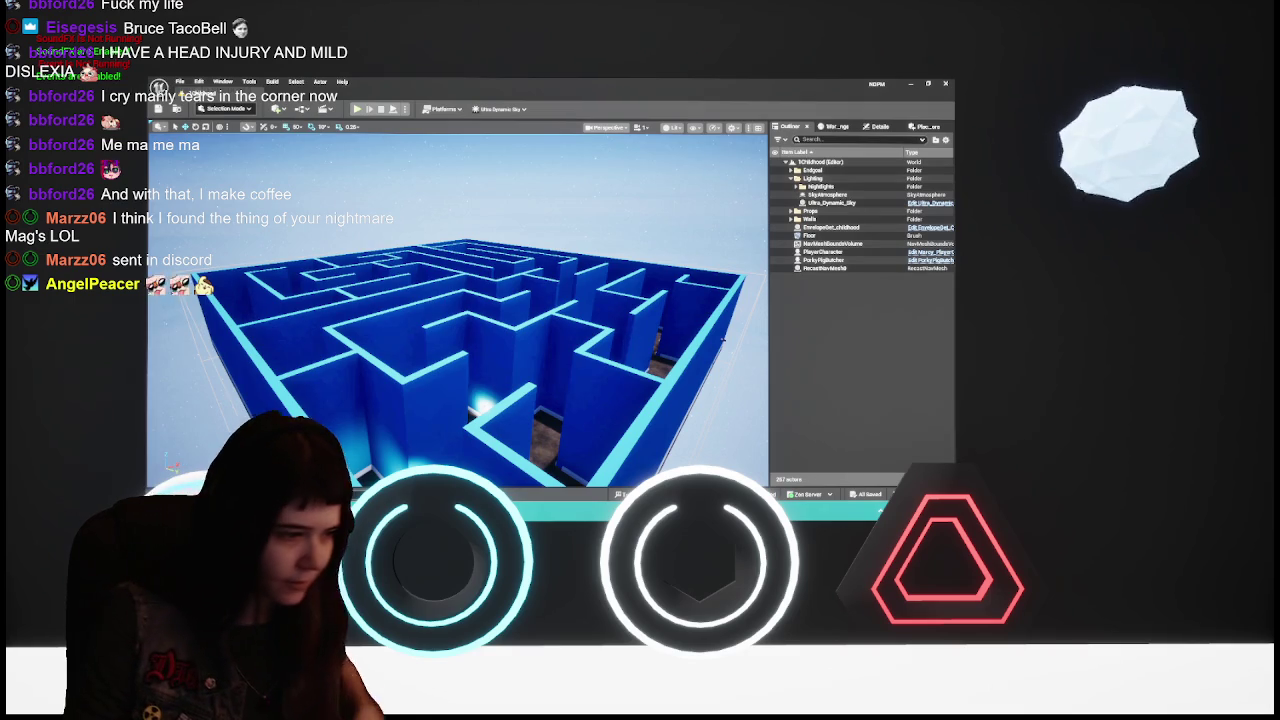
pyautogui.hotkey('ctrl', 'space')
pyautogui.click(626, 370)
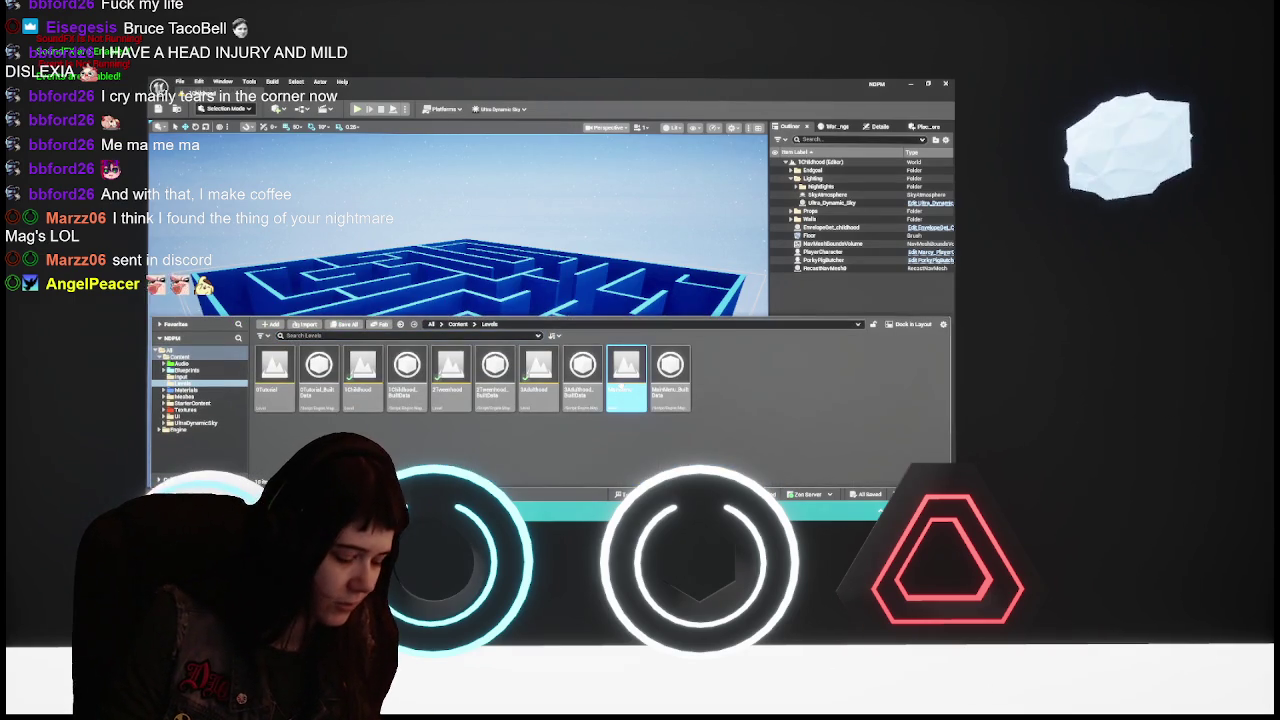
# Open the MainMenu level and collapse its IronGate, Walls and Lampposts Outliner folders
pyautogui.doubleClick(626, 370)
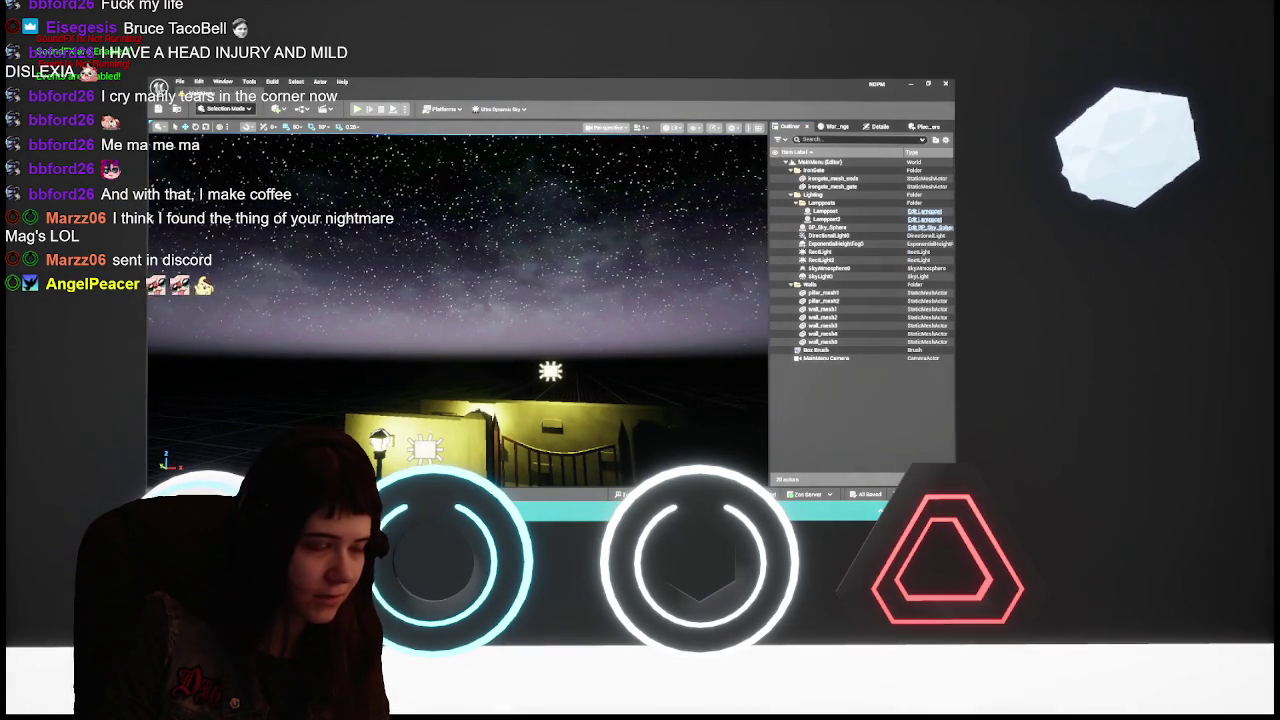
pyautogui.click(793, 170)
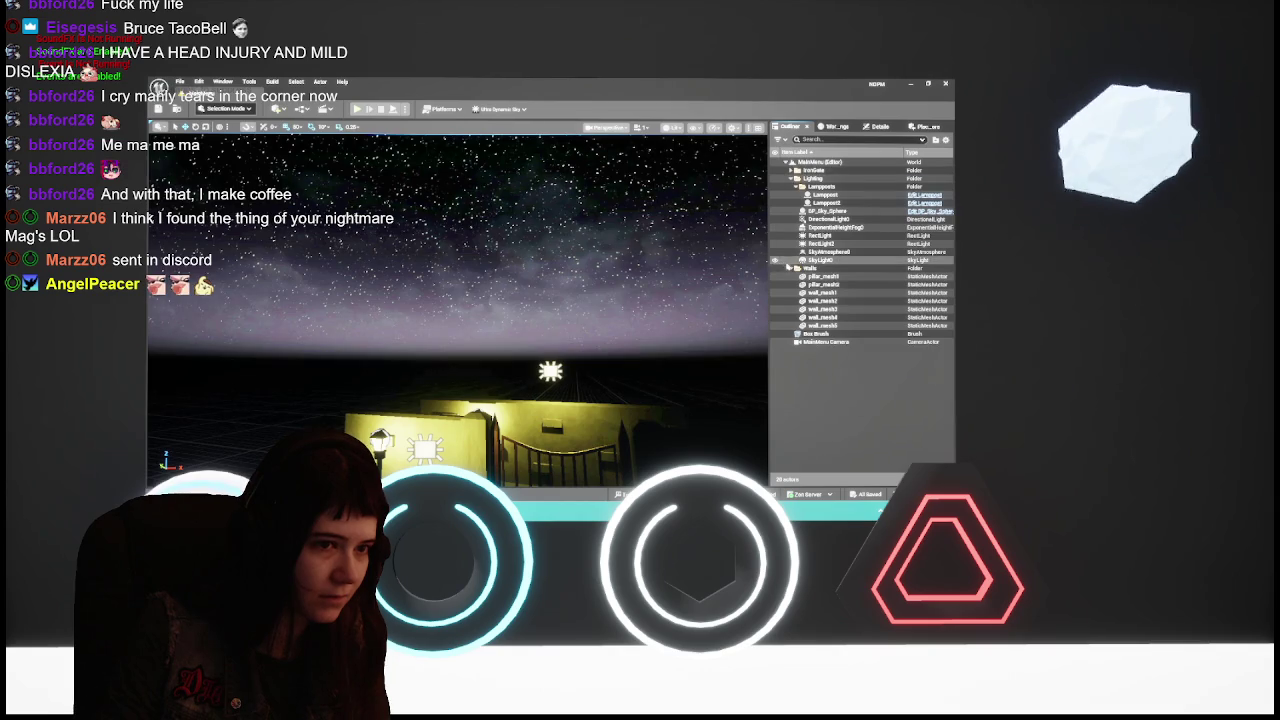
pyautogui.click(787, 268)
pyautogui.click(796, 186)
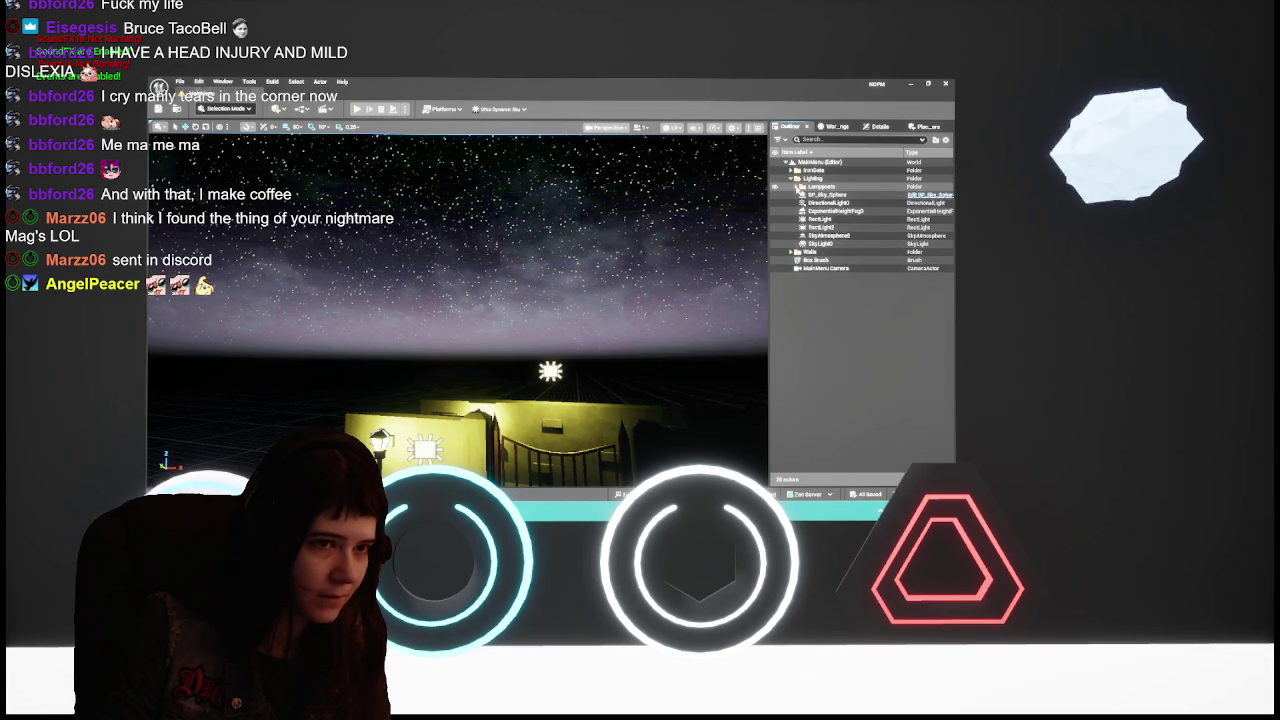
# Frame the view on BP_Sky_Sphere, then open the 0Tutorial level
pyautogui.click(820, 194)
pyautogui.press('f')
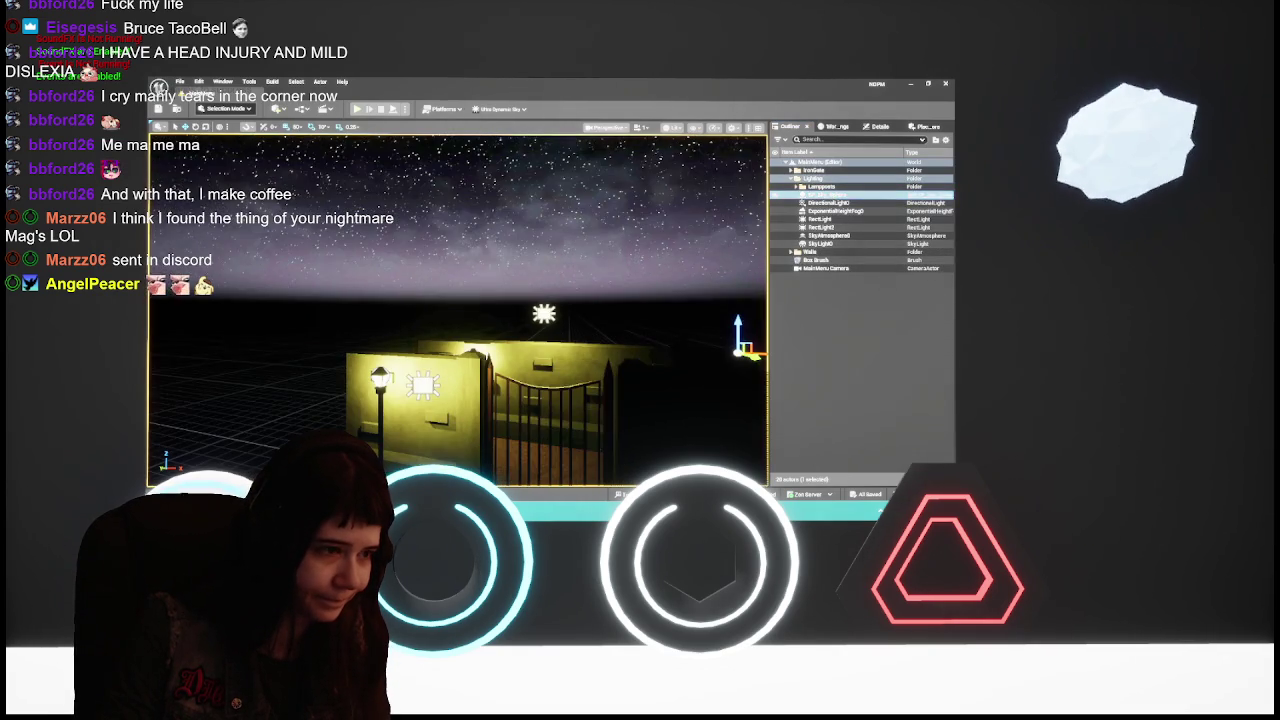
pyautogui.hotkey('ctrl', 'space')
pyautogui.doubleClick(275, 375)
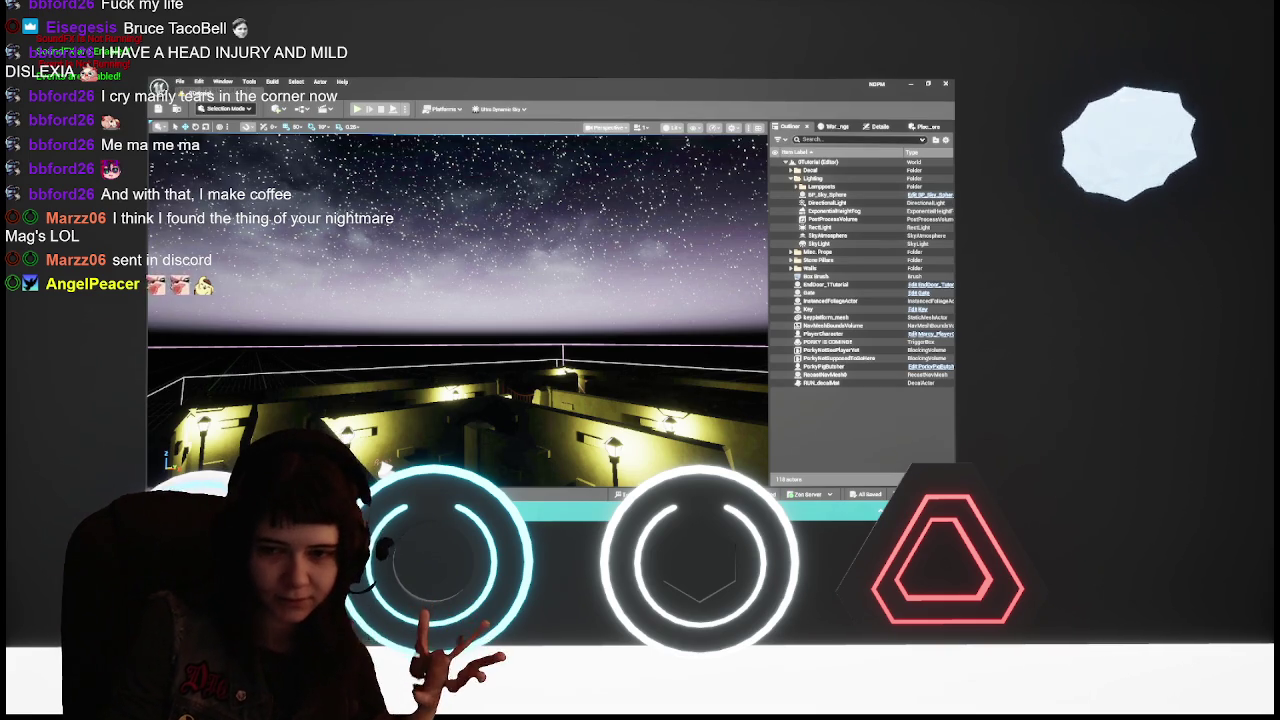
# Survey the lit 0Tutorial maze, then reopen the MainMenu level from the Content Drawer
pyautogui.moveTo(458, 300)
pyautogui.mouseDown()
pyautogui.moveTo(458, 360)
pyautogui.moveTo(506, 297)
pyautogui.mouseUp()
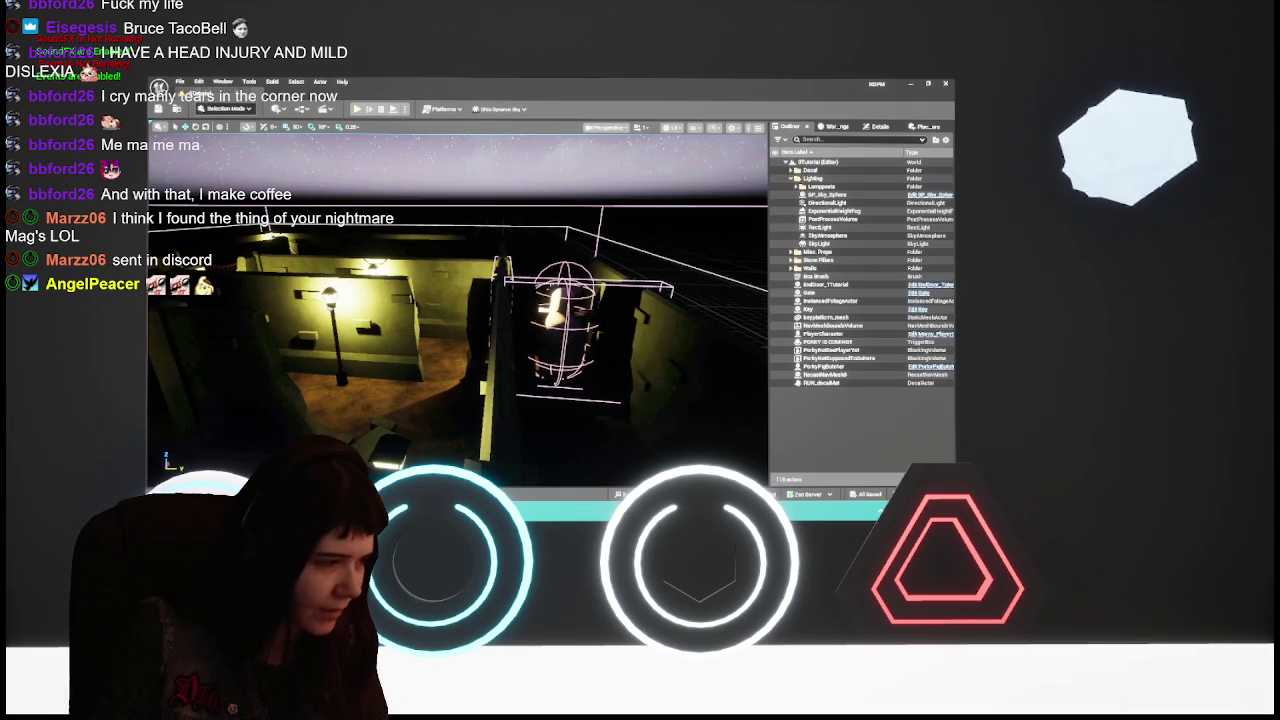
pyautogui.hotkey('ctrl', 'space')
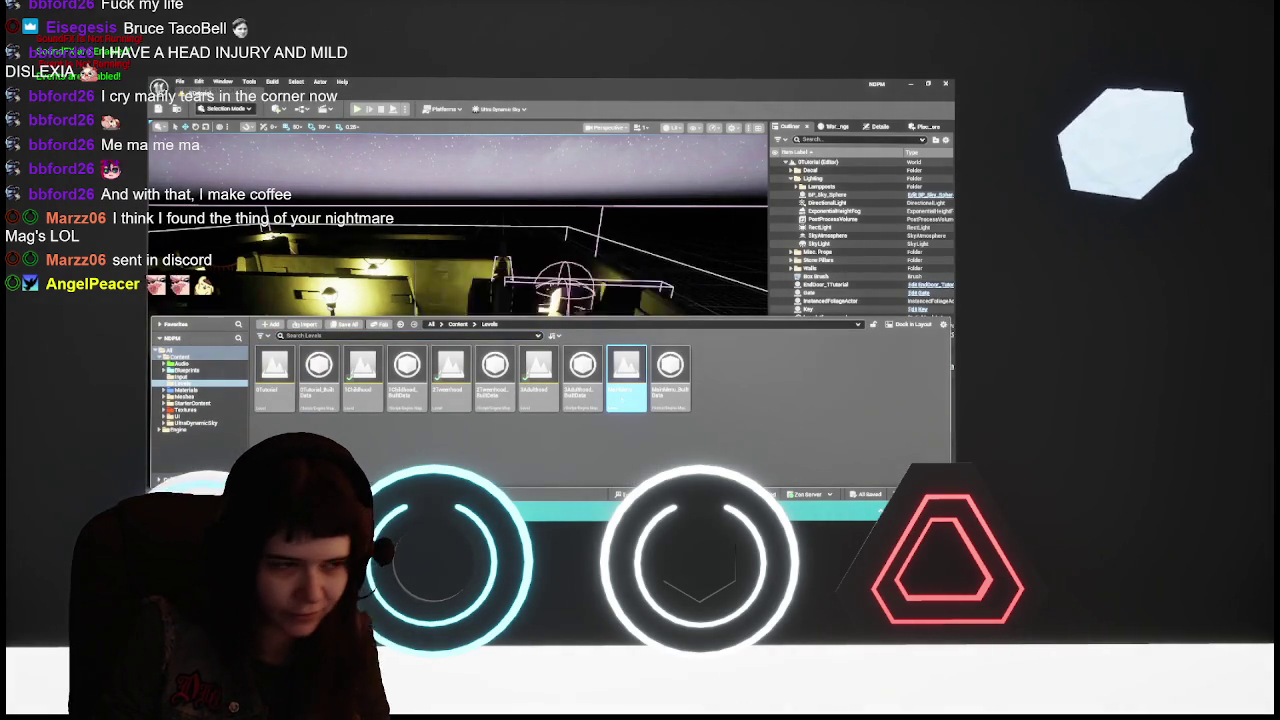
pyautogui.doubleClick(626, 378)
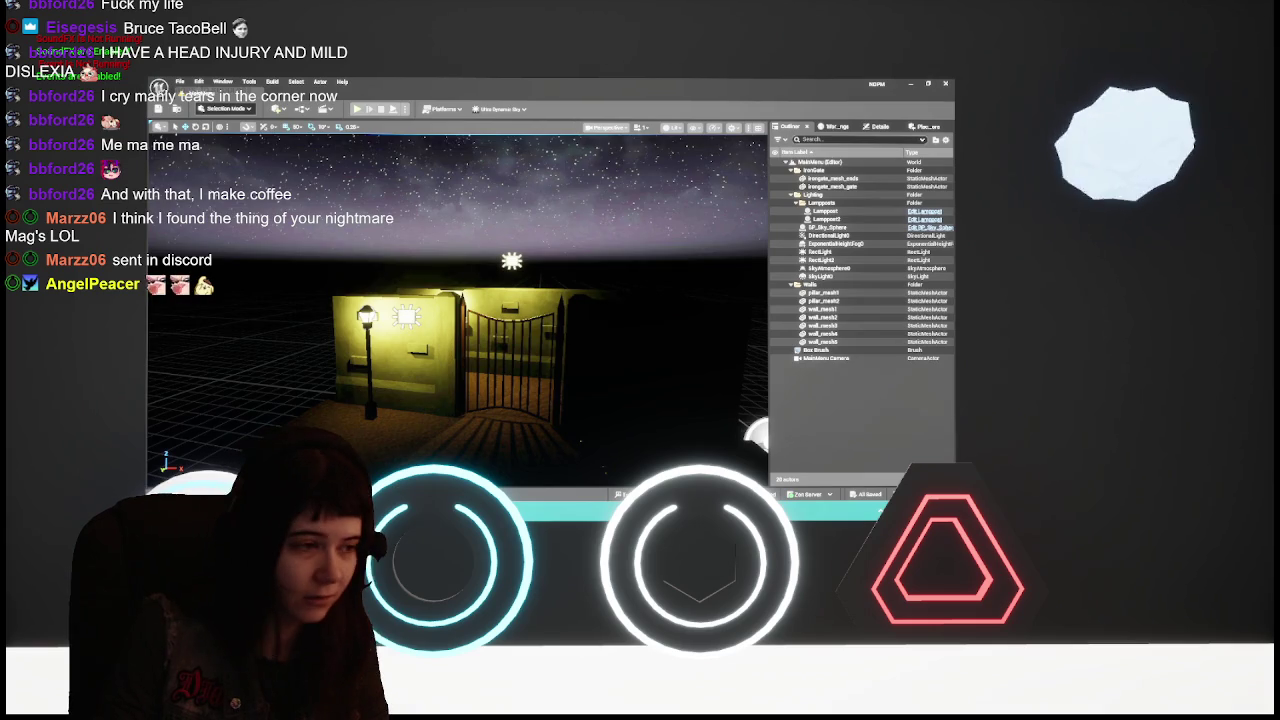
pyautogui.scroll(-3, 458, 305)
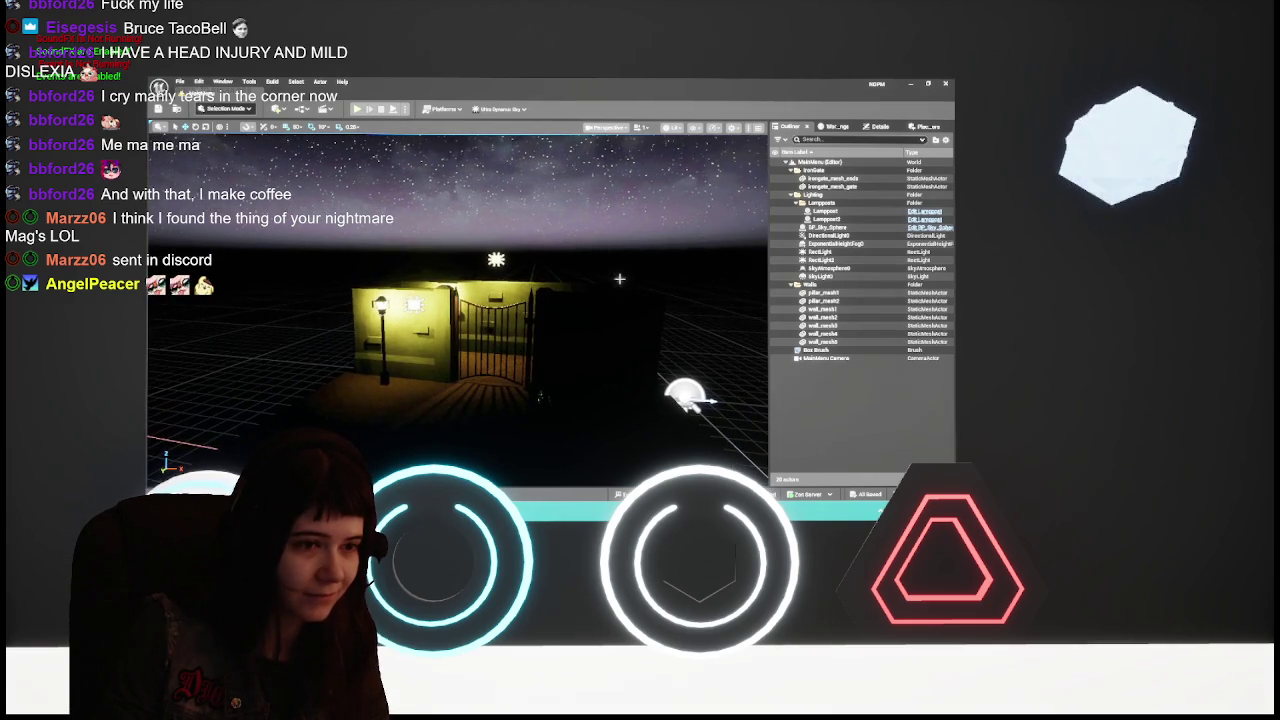